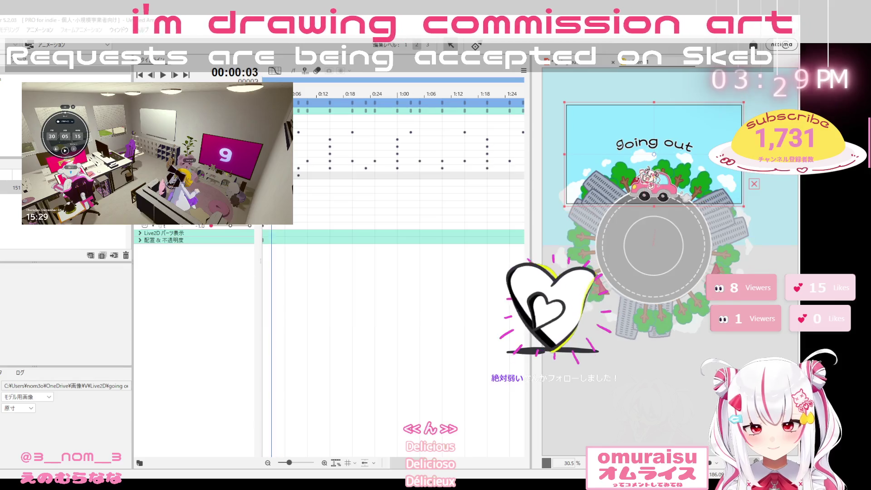
Key the o's hop on its letter track around frames 3, 8 and 10
left_click_drag(294, 99, 310, 103)
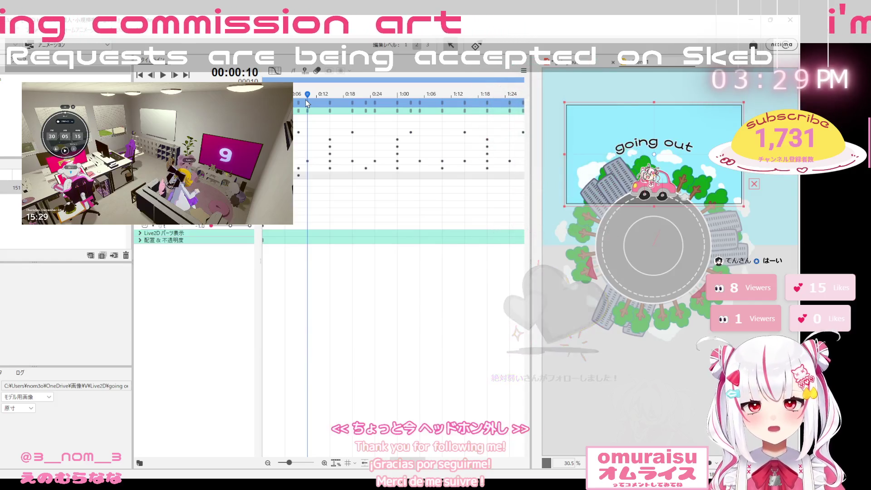
left_click(301, 113)
mouse_move(301, 113)
left_mouse_down()
mouse_move(267, 112)
mouse_move(307, 121)
mouse_move(285, 121)
mouse_move(298, 123)
left_mouse_up()
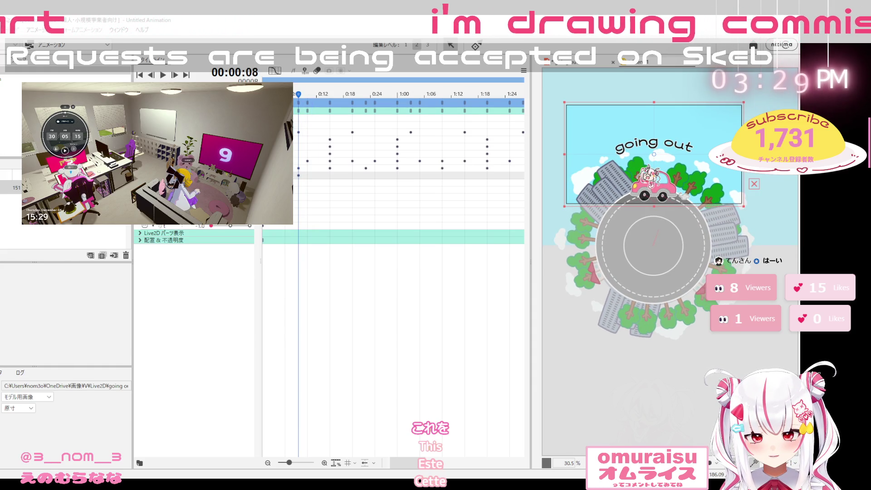
left_click(297, 176)
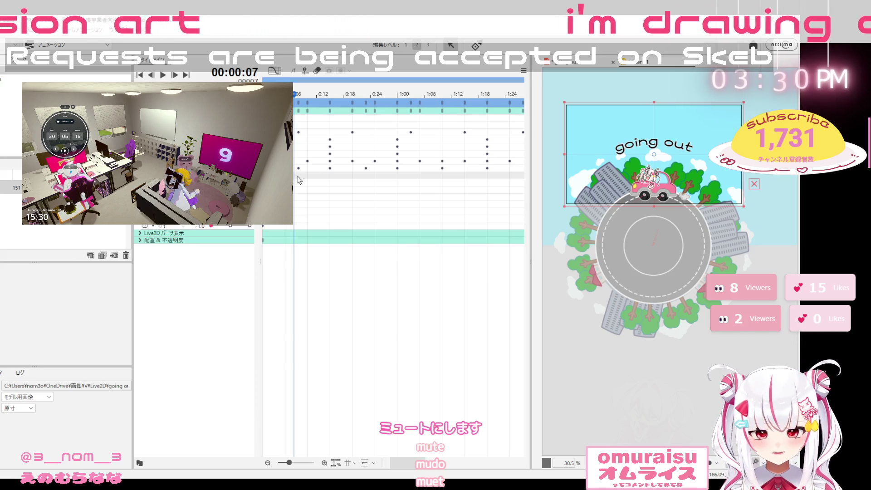
mouse_move(294, 94)
left_mouse_down()
mouse_move(262, 94)
mouse_move(284, 94)
mouse_move(294, 110)
left_mouse_up()
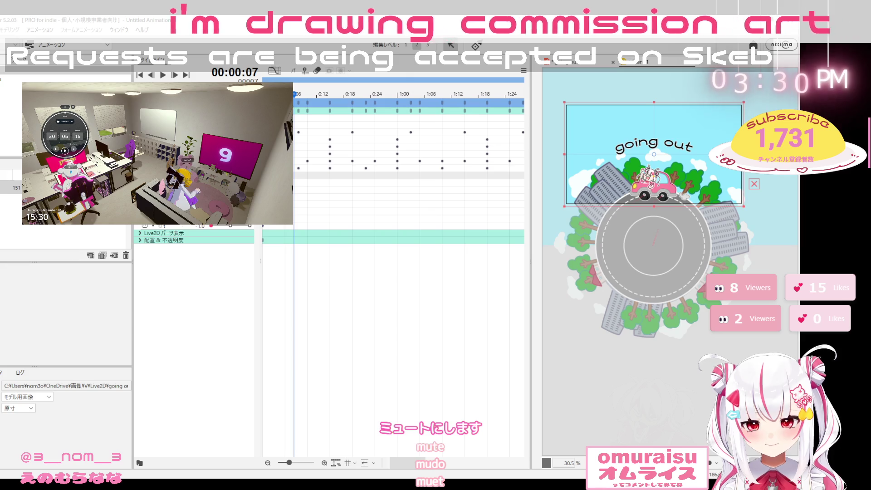
left_click(307, 176)
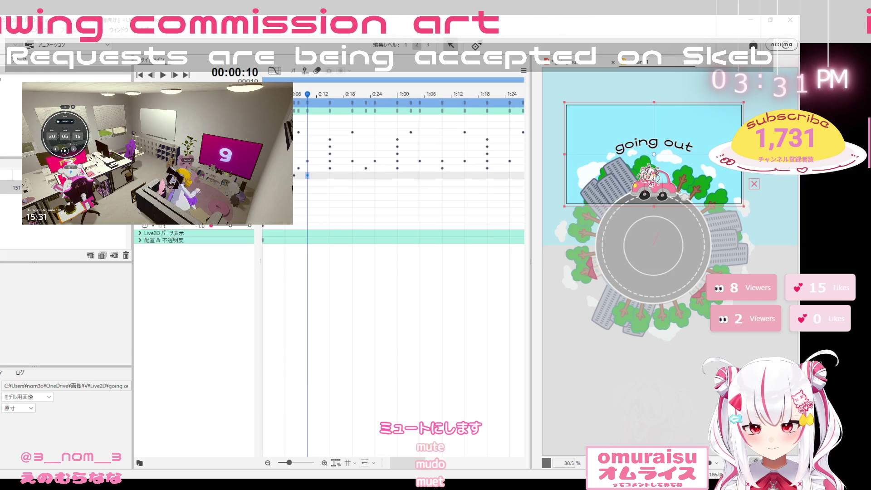
left_click(297, 177)
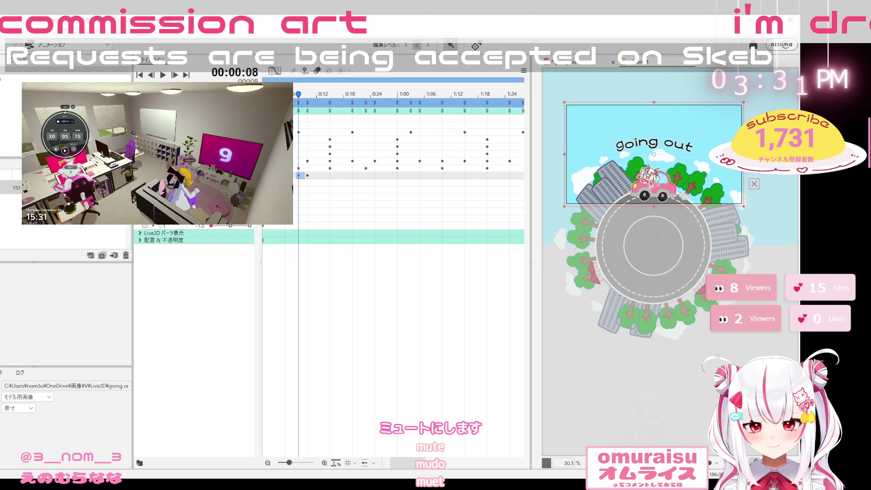
left_click(285, 177)
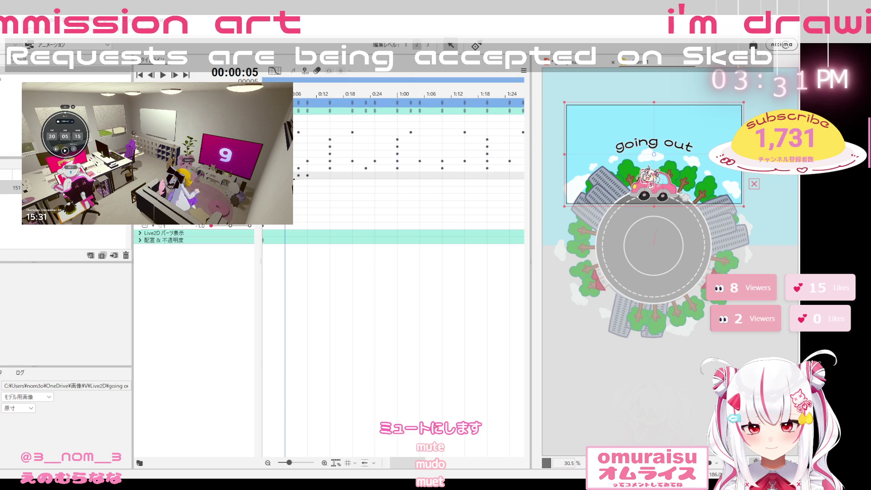
Preview the title pose at frames 1, 3, 6, 8 and 10 to check the o's bounce
left_click_drag(270, 94, 313, 103)
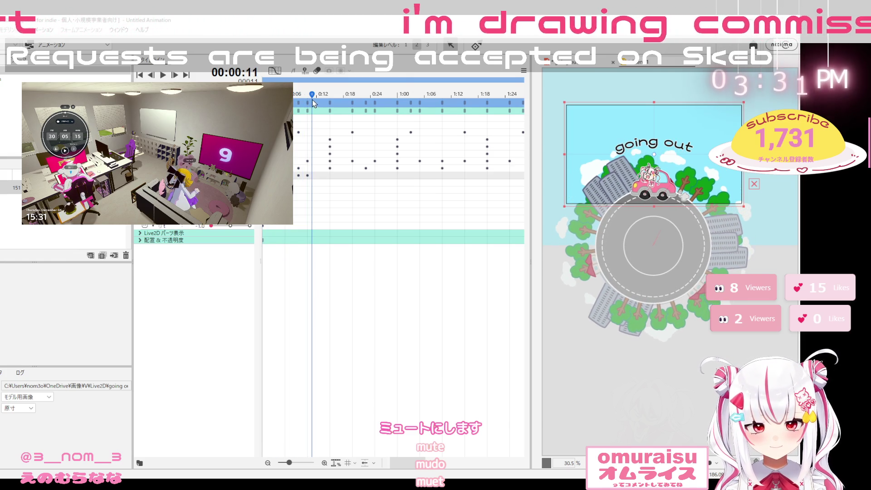
left_click(267, 95)
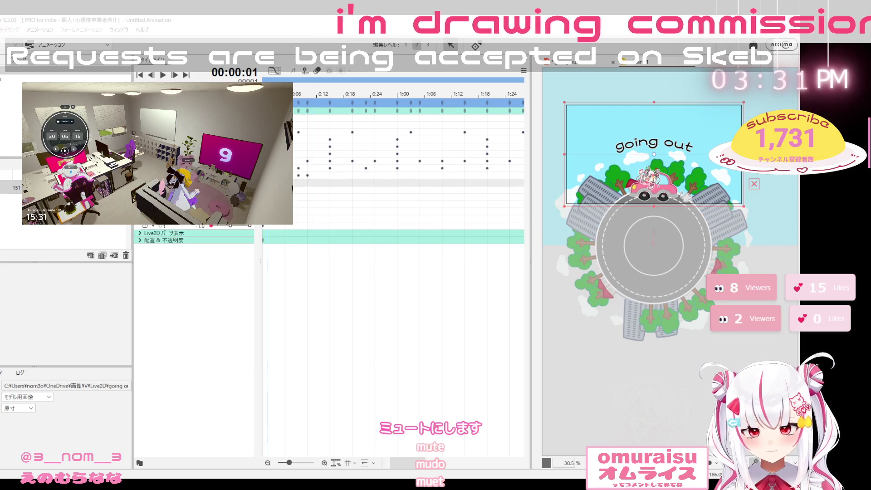
left_click(262, 95)
left_click(275, 95)
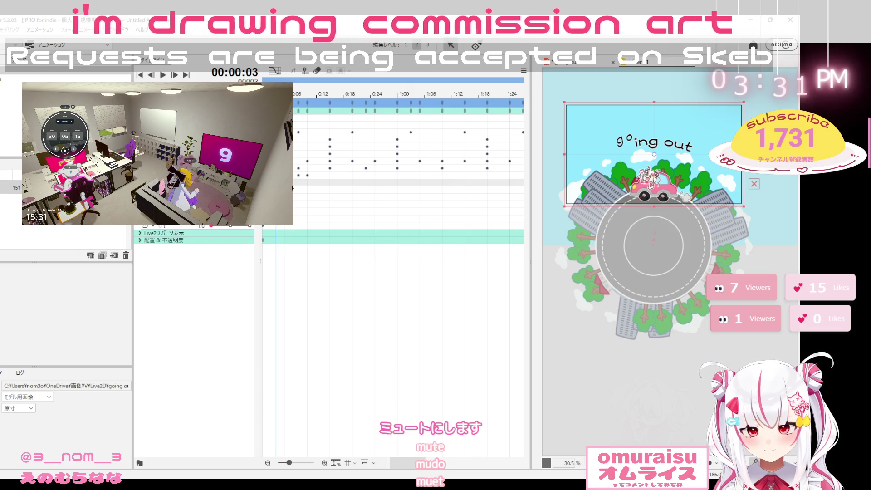
left_click(289, 187)
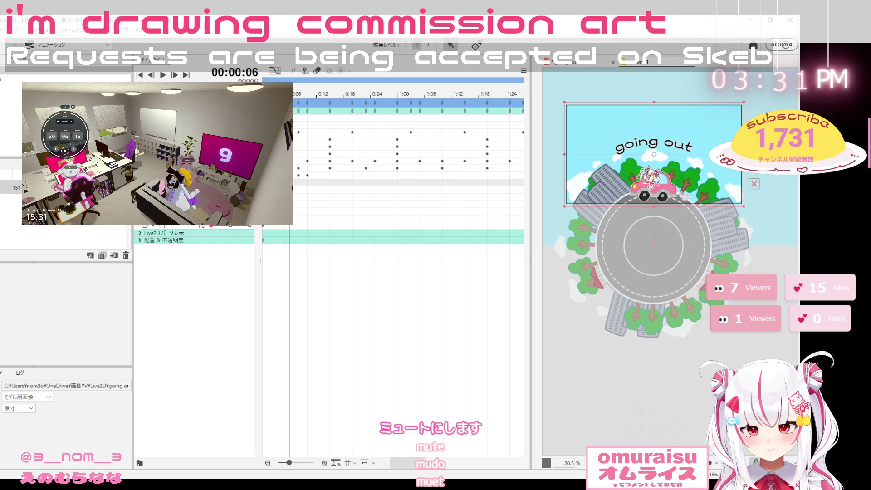
left_click(298, 185)
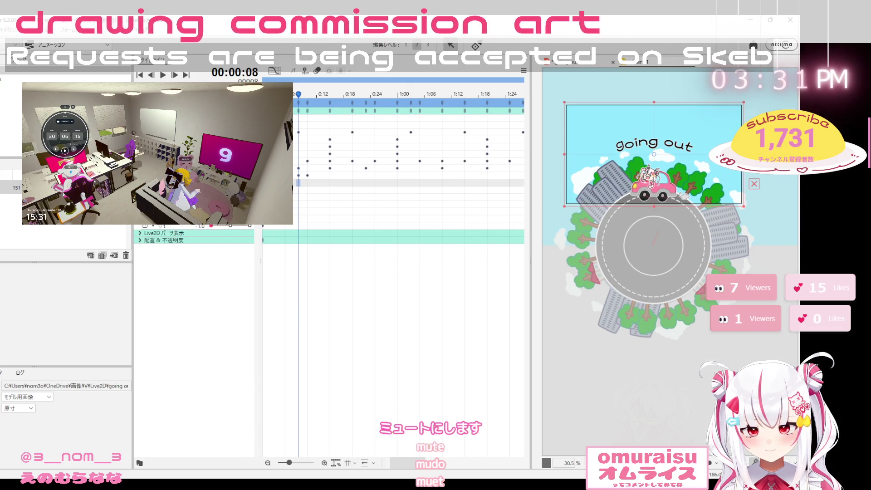
left_click(308, 185)
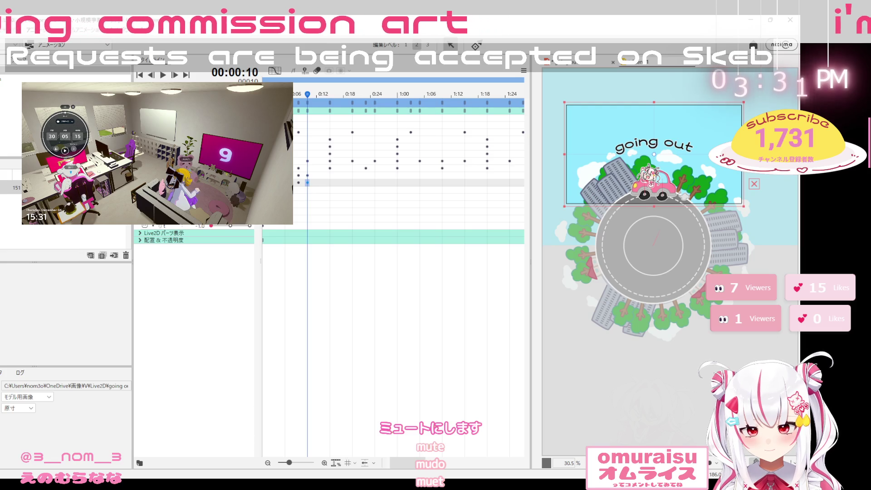
left_click(276, 186)
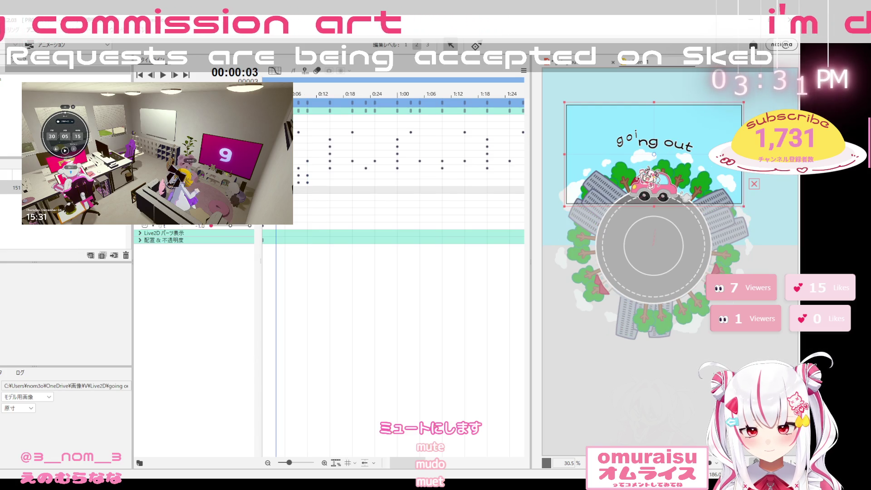
Key the i's bounce on the next letter track around frames 8 and 10
left_click(290, 194)
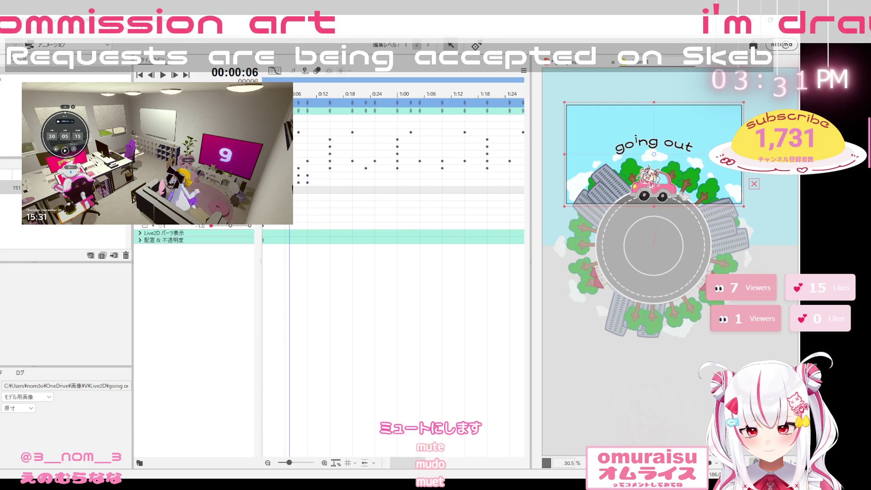
left_click(298, 190)
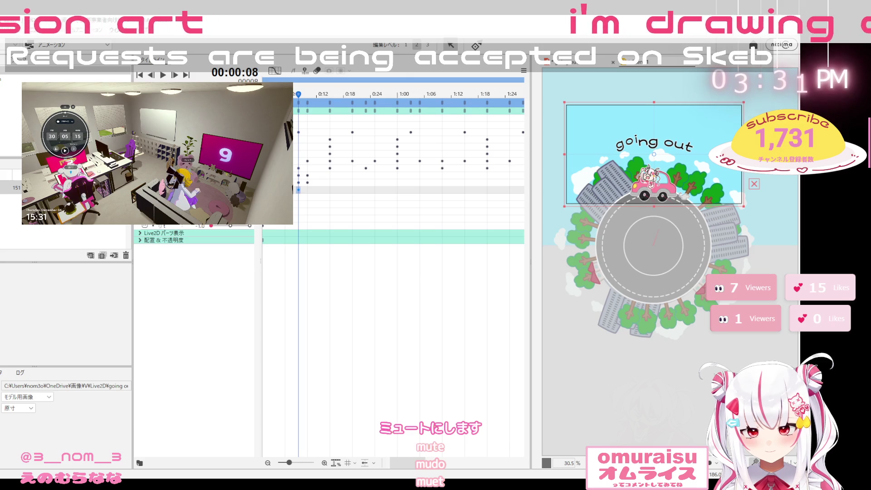
left_click(298, 183)
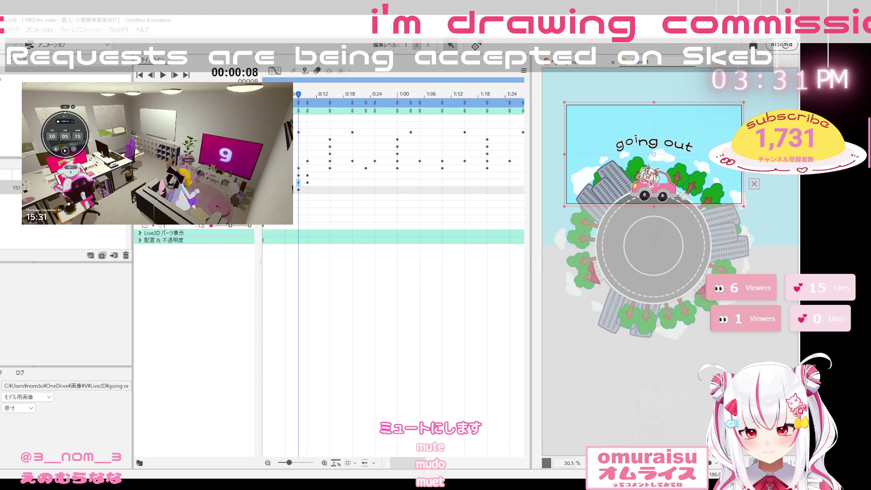
left_click(308, 190)
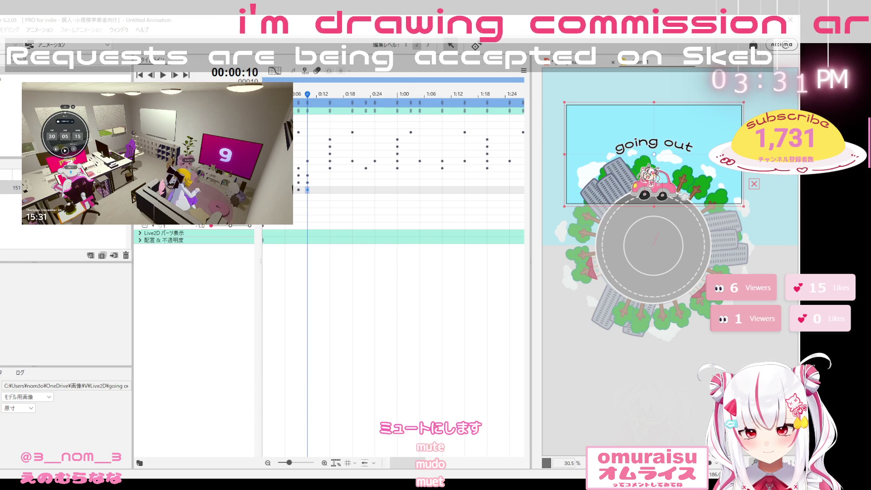
key("space")
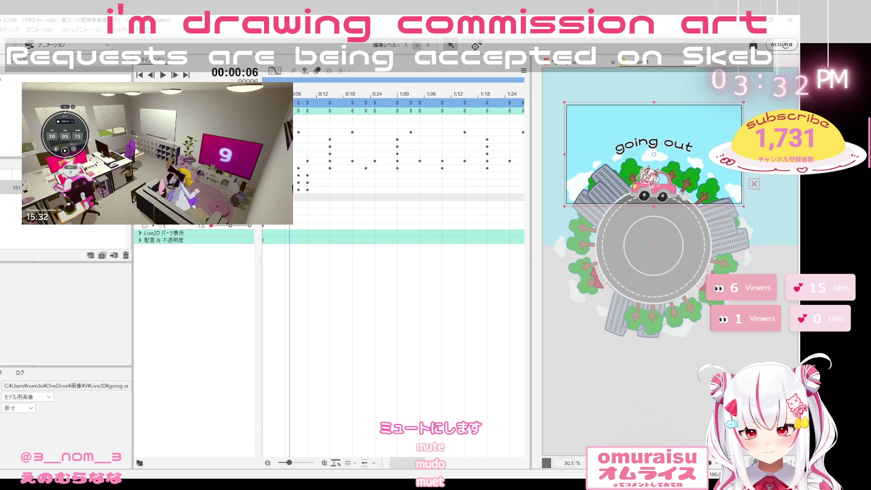
left_click(308, 198)
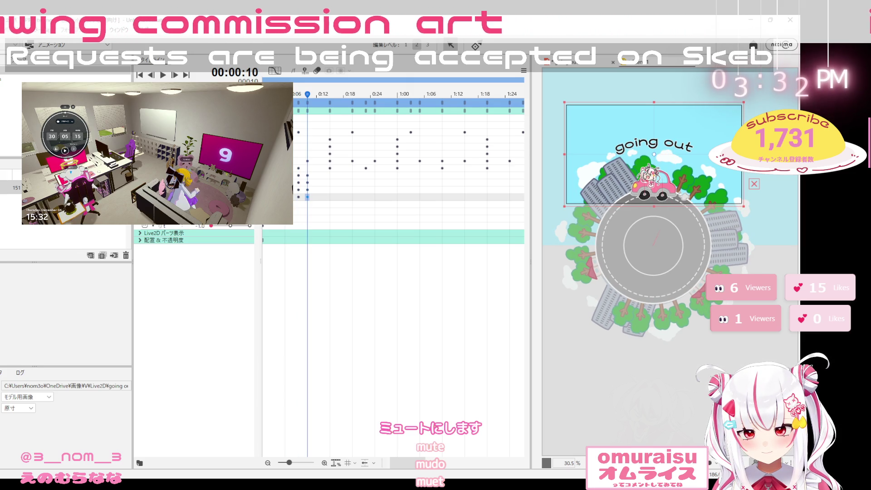
left_click(330, 204)
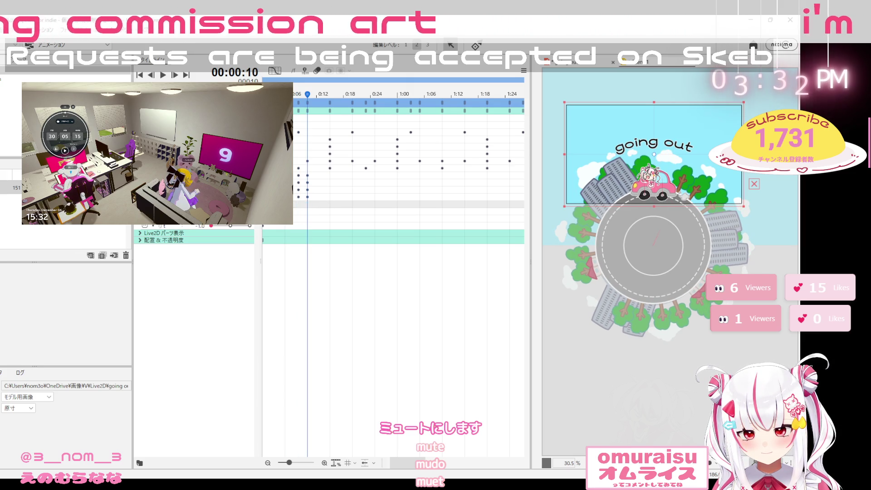
left_click(276, 94)
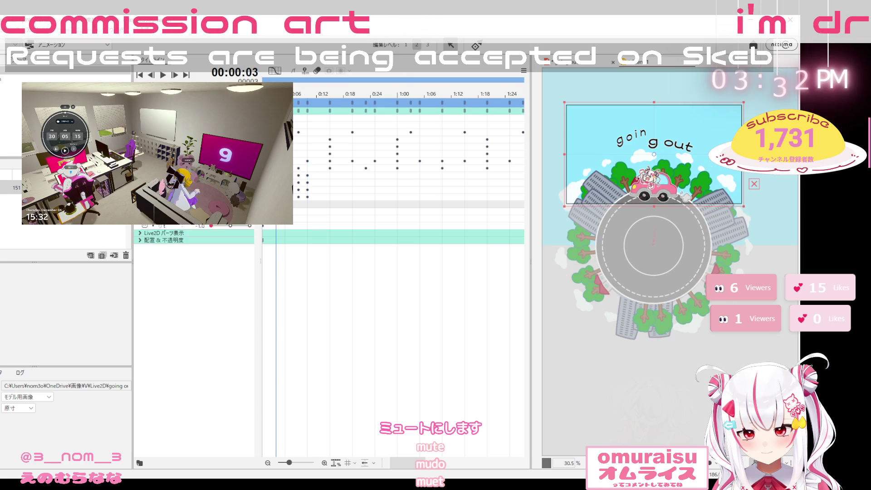
left_click(293, 206)
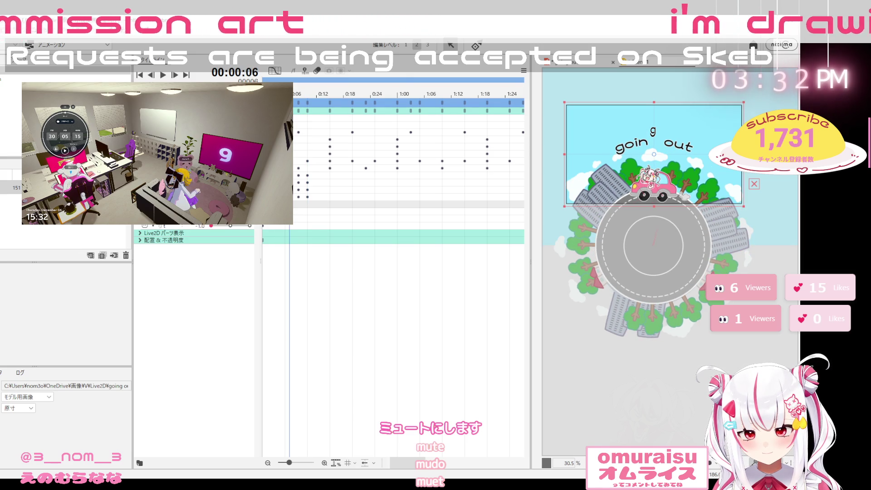
left_click(299, 204)
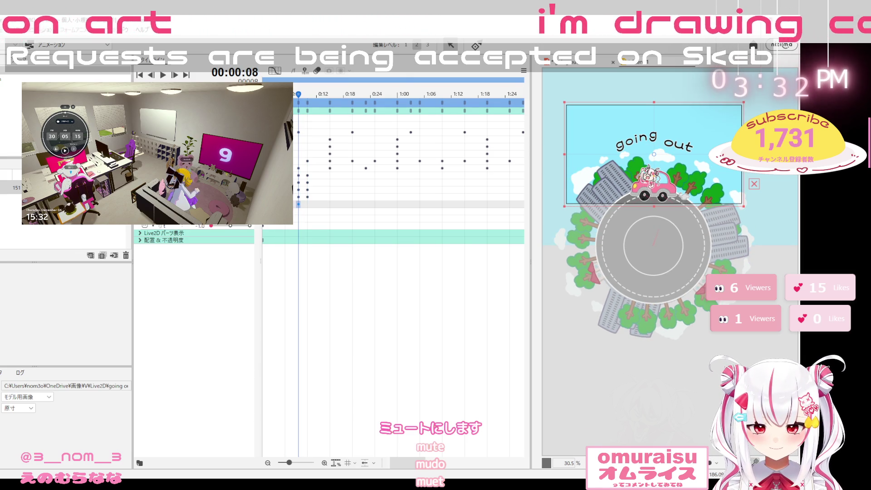
left_click(308, 204)
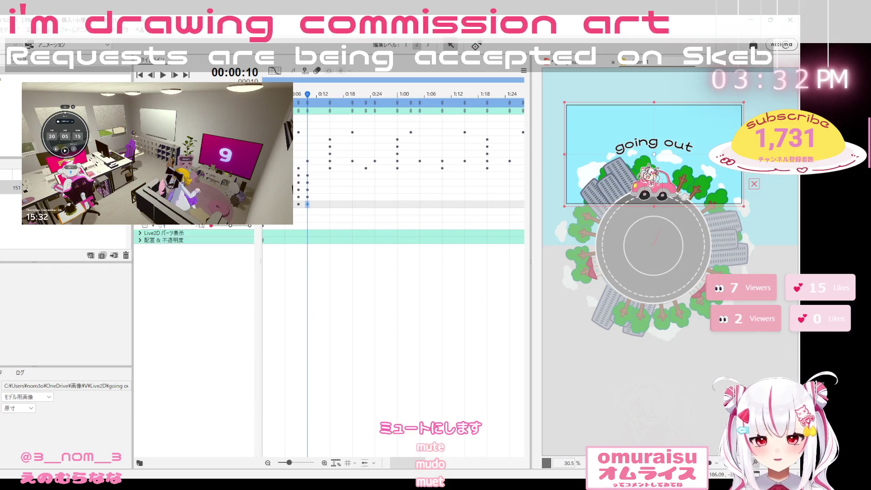
left_click(276, 211)
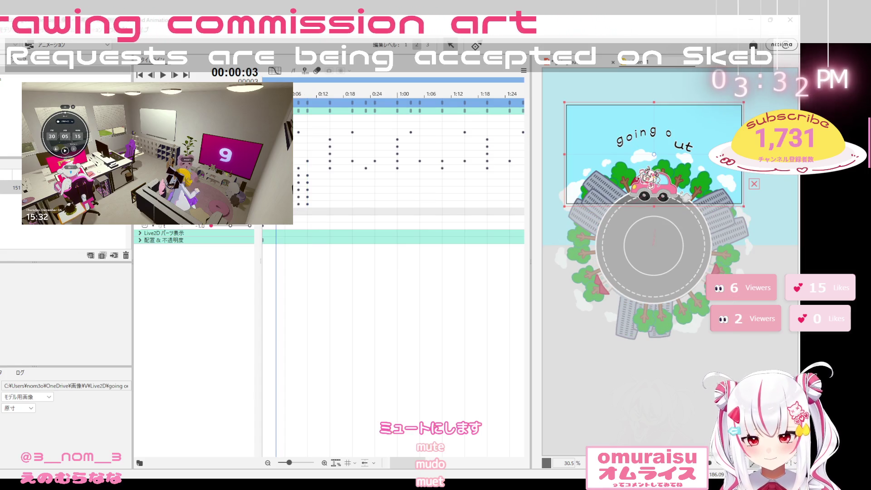
left_click(289, 211)
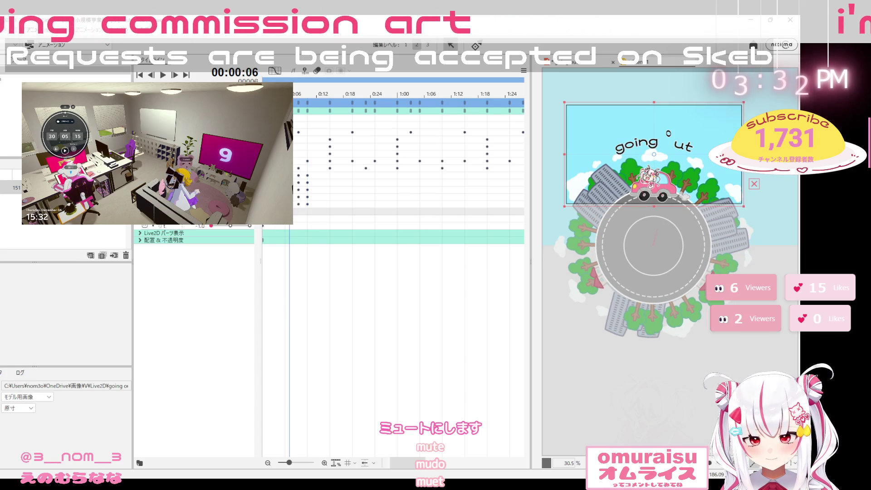
left_click(299, 211)
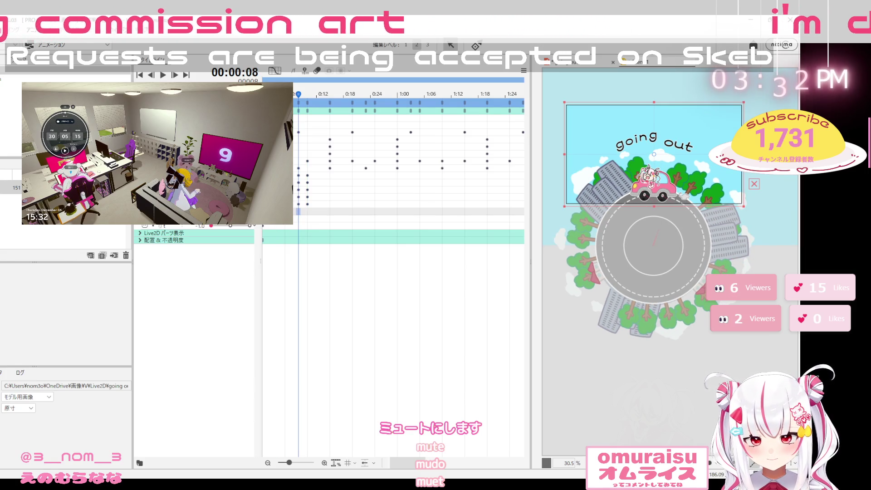
left_click(308, 213)
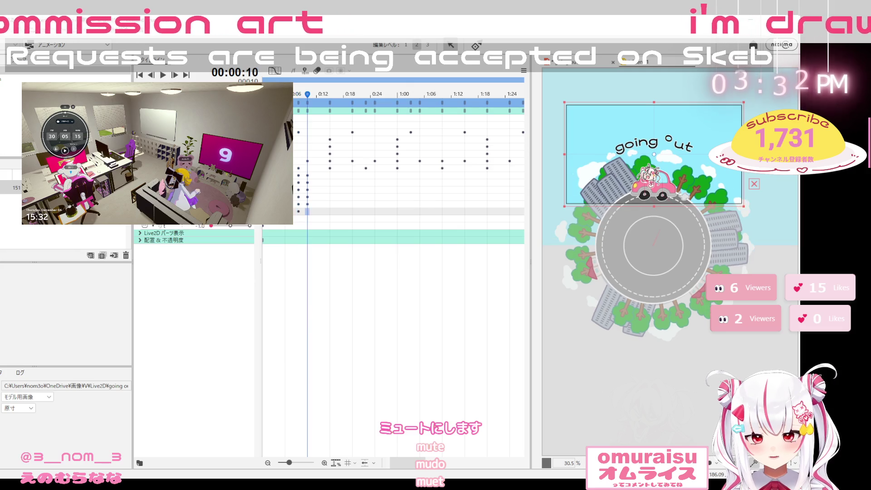
left_click(276, 217)
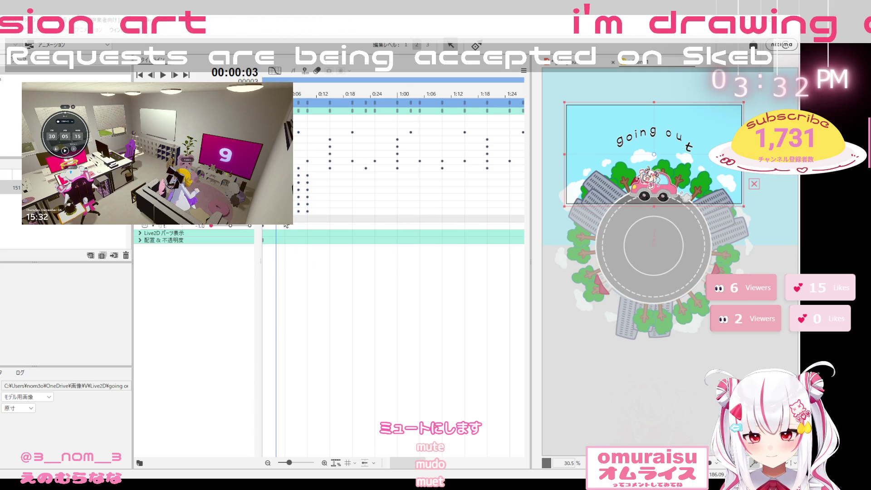
left_click(289, 217)
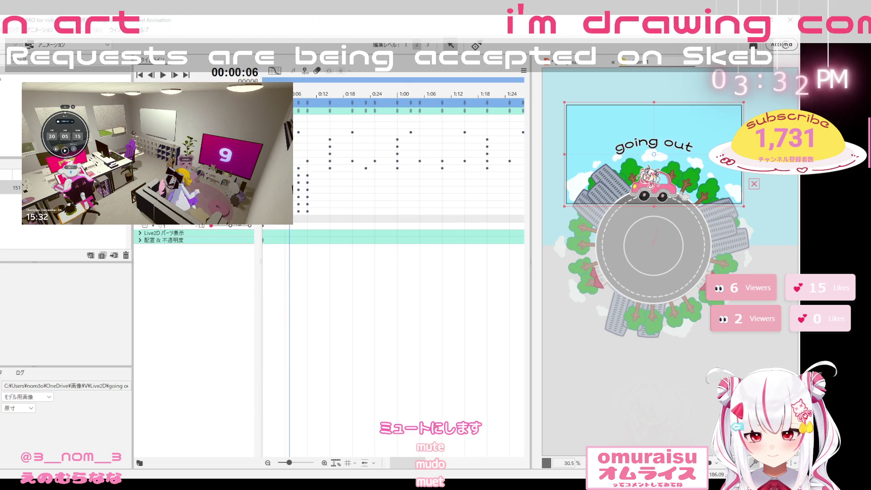
left_click(300, 219)
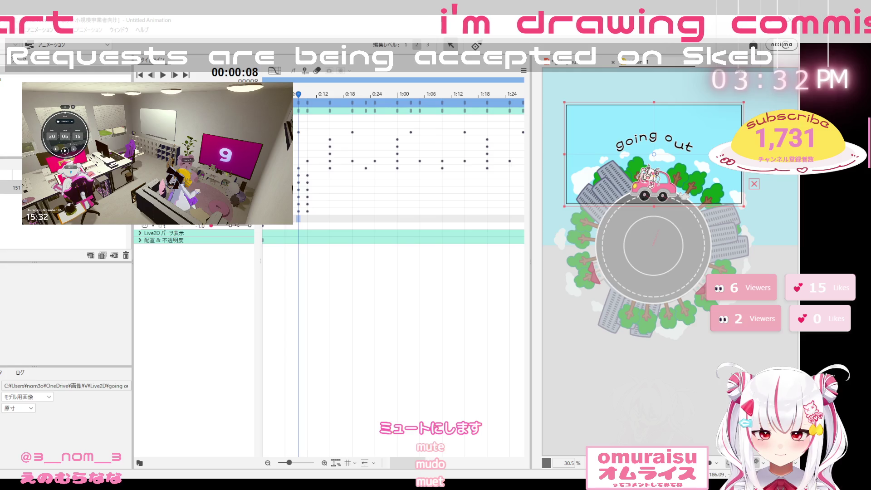
left_click(309, 222)
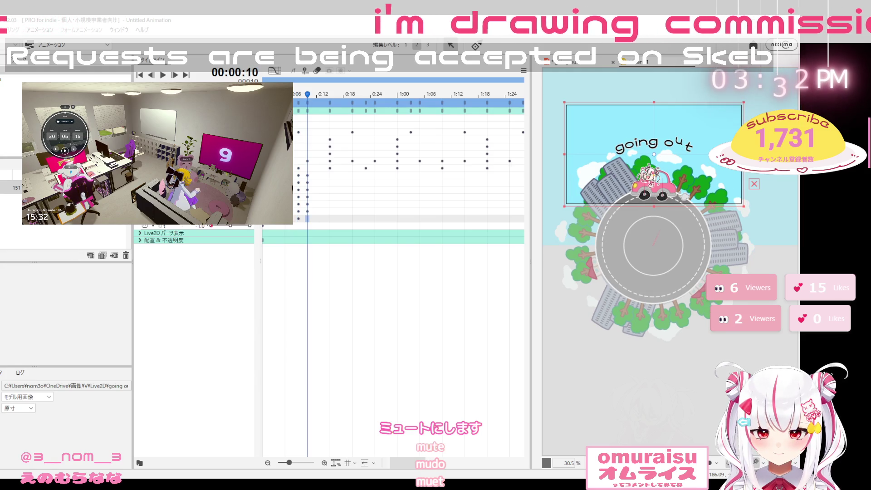
left_click(276, 228)
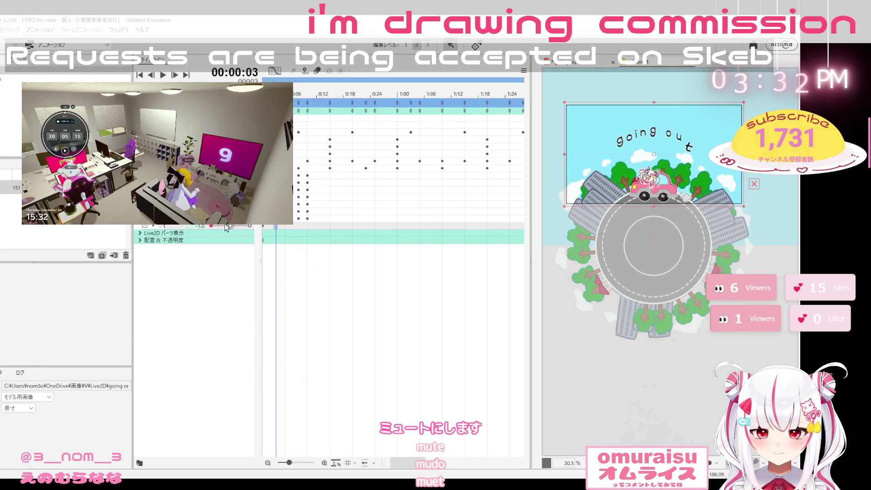
left_click(290, 230)
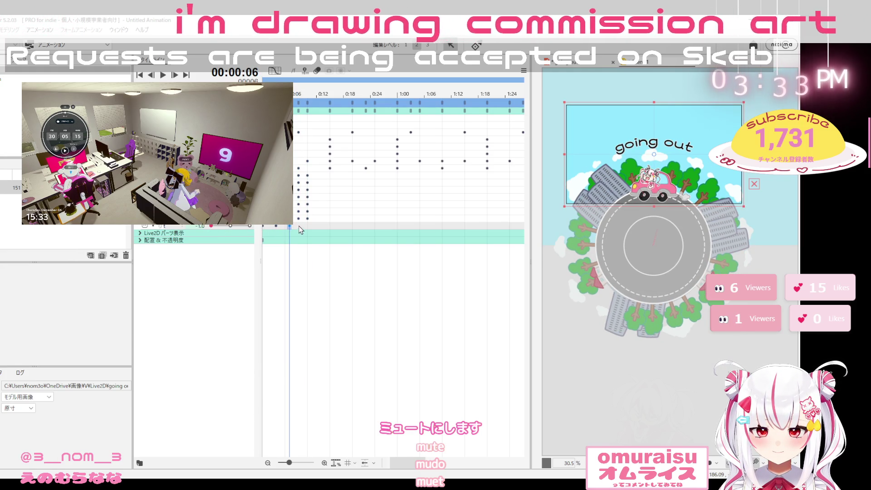
left_click(298, 230)
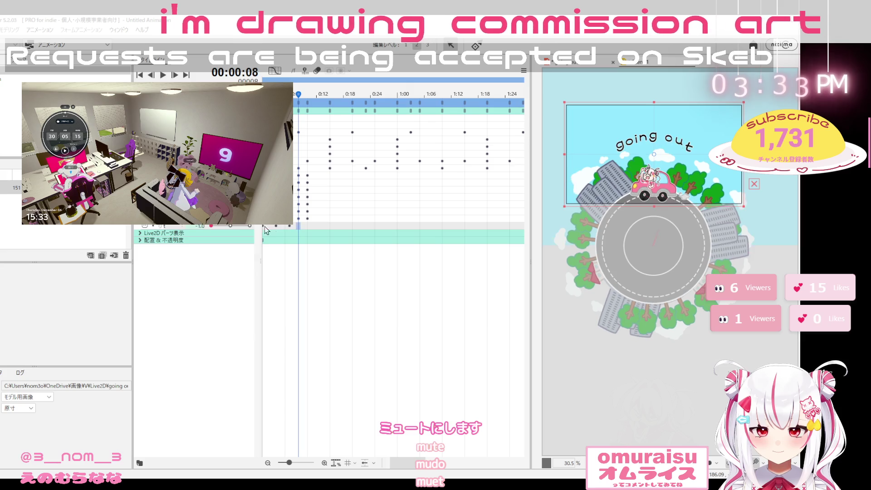
left_click(307, 229)
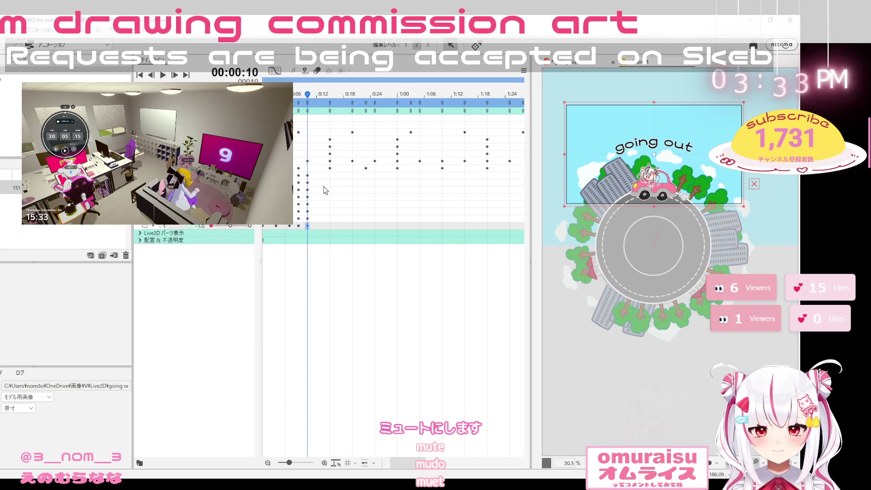
Paste the frame 6–10 bounce keys onto the next letter, shifted a few frames later
left_click_drag(323, 187, 295, 182)
key("space")
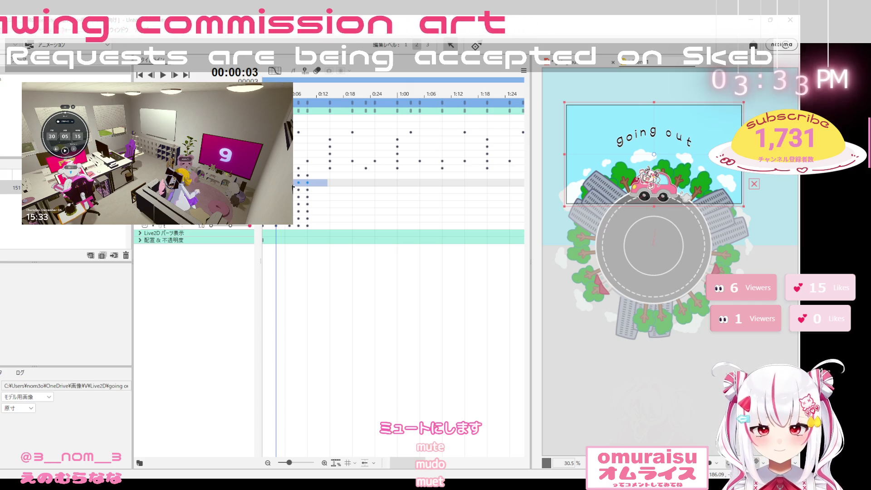
mouse_move(294, 187)
left_mouse_down()
mouse_move(341, 188)
mouse_move(309, 191)
mouse_move(345, 201)
left_mouse_up()
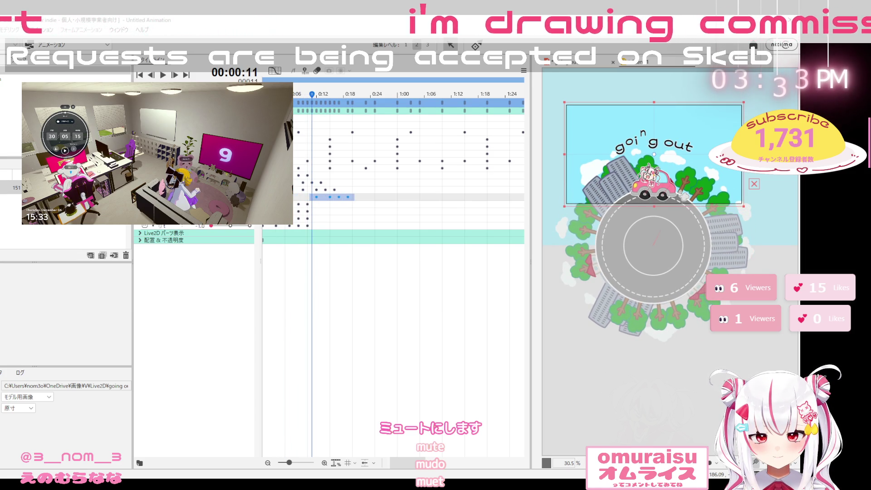
left_click_drag(318, 207, 356, 209)
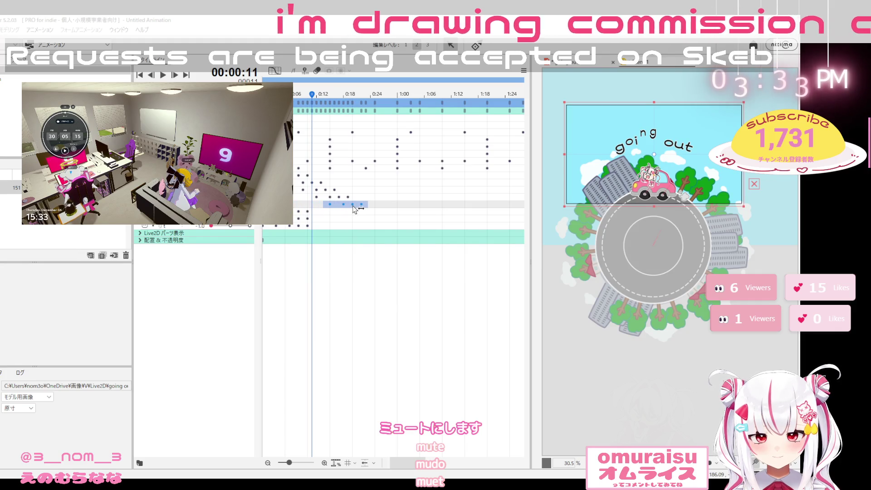
left_click(316, 212)
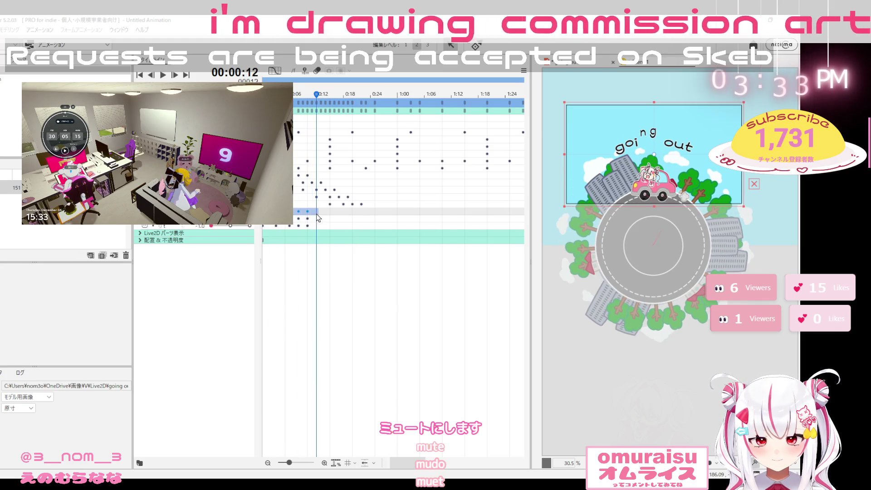
key("ctrl+v")
left_click_drag(344, 213, 372, 215)
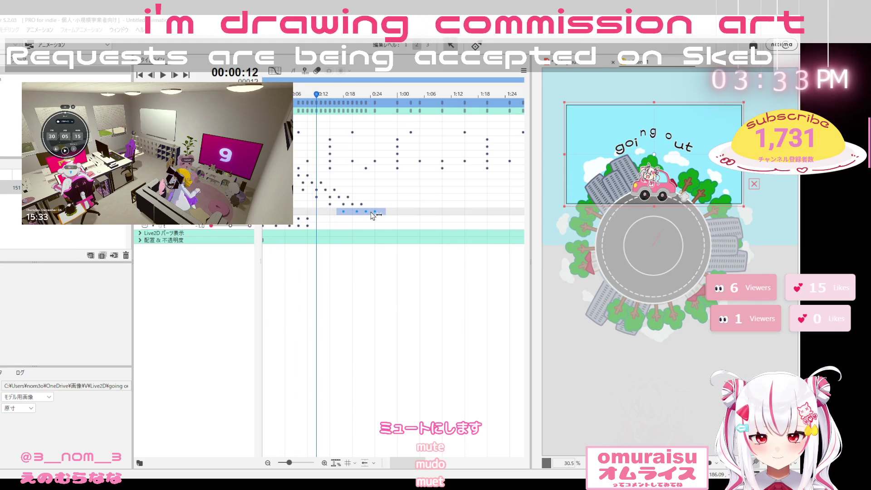
Paste the bounce onto the following two letters, each delayed more than the previous
left_click(299, 219)
key("ctrl+v")
left_click_drag(317, 220, 385, 222)
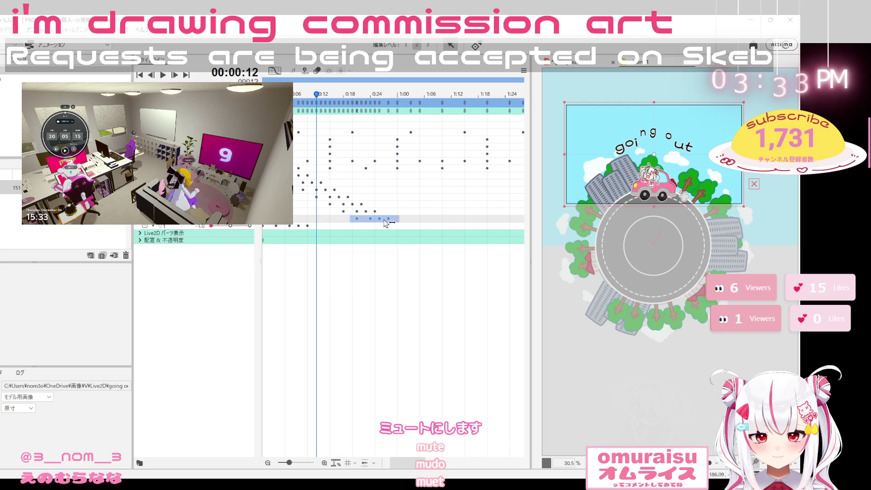
left_click(272, 225)
key("ctrl+v")
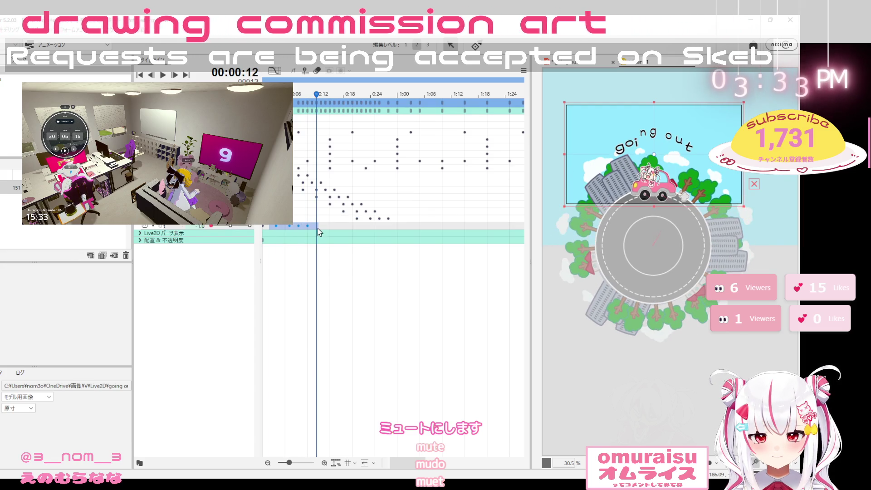
mouse_move(313, 229)
left_mouse_down()
mouse_move(421, 232)
mouse_move(386, 234)
mouse_move(394, 233)
left_mouse_up()
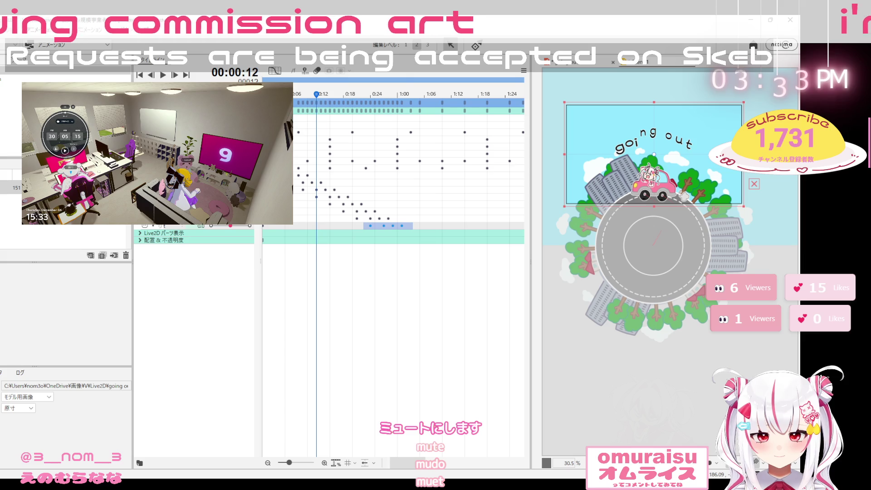
Paste the first and second letters' bounces again near 1:02 and 1:03
left_click_drag(323, 176, 262, 177)
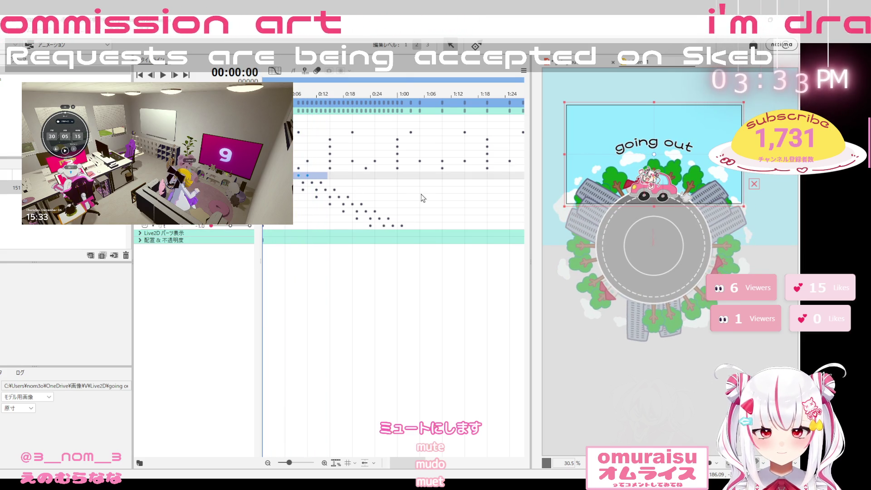
left_click(405, 176)
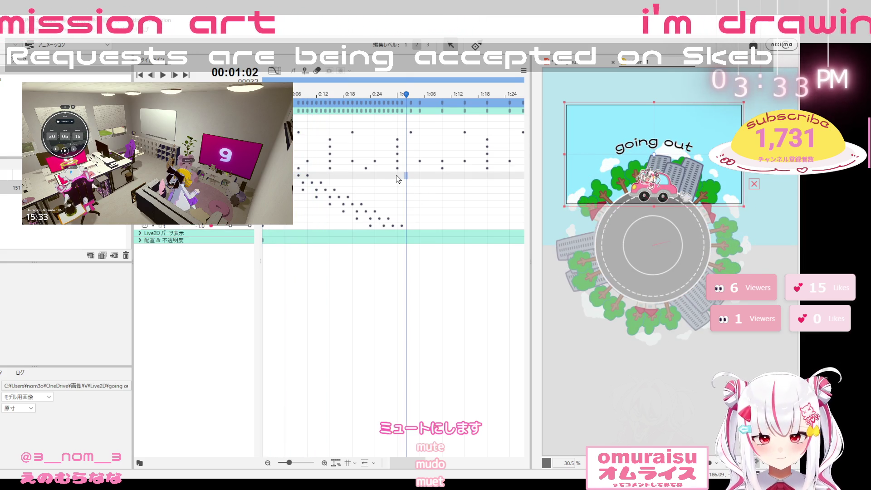
key("ctrl+v")
left_click_drag(412, 180, 389, 183)
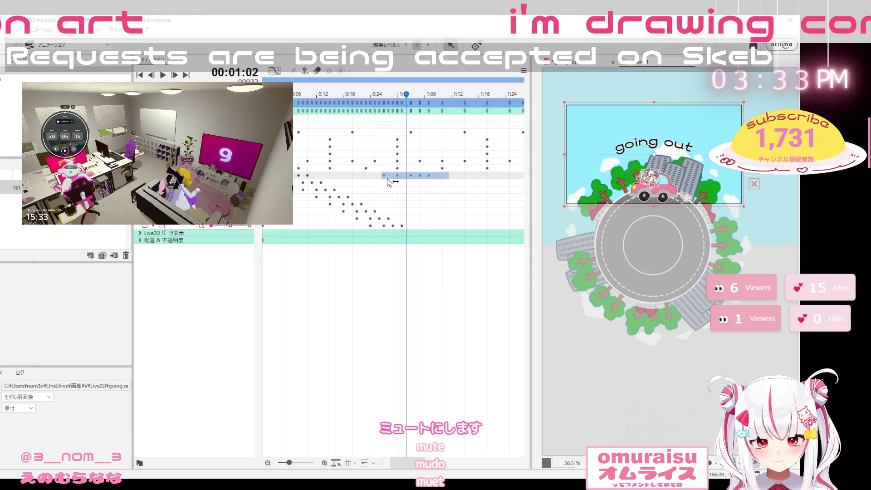
mouse_move(328, 185)
left_mouse_down()
mouse_move(293, 187)
mouse_move(345, 183)
left_mouse_up()
left_click(388, 183)
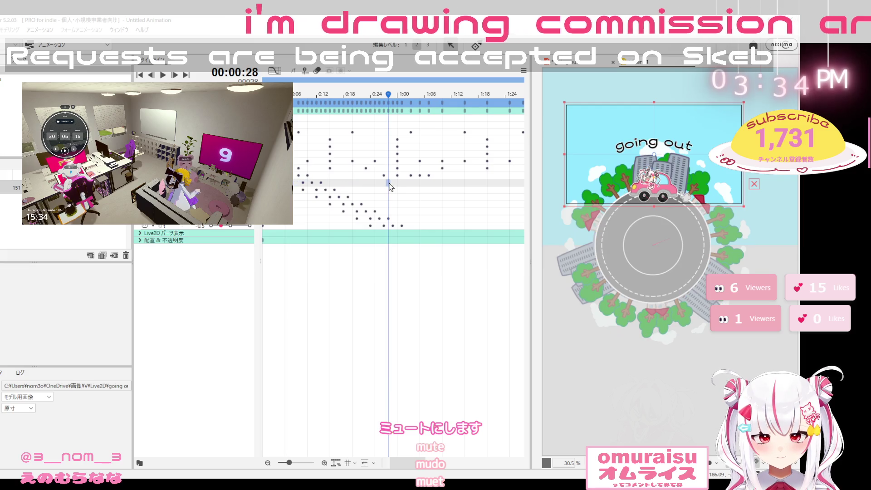
left_click(401, 183)
left_click(411, 184)
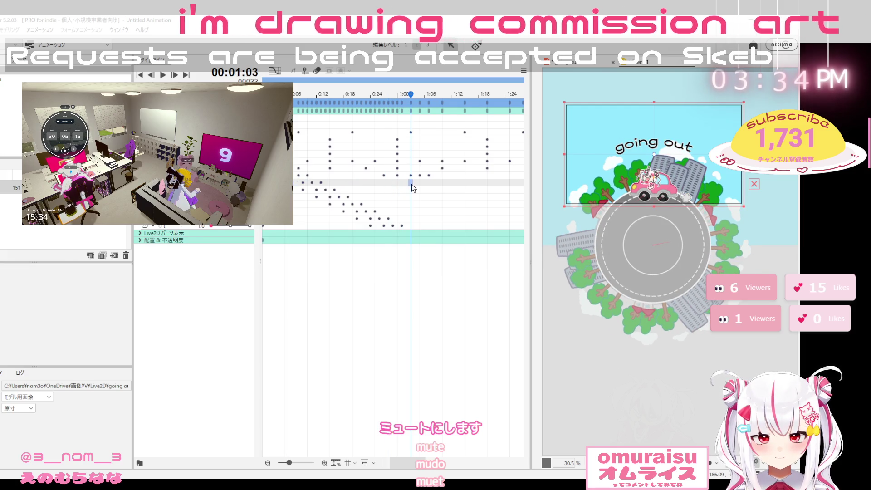
key("ctrl+v")
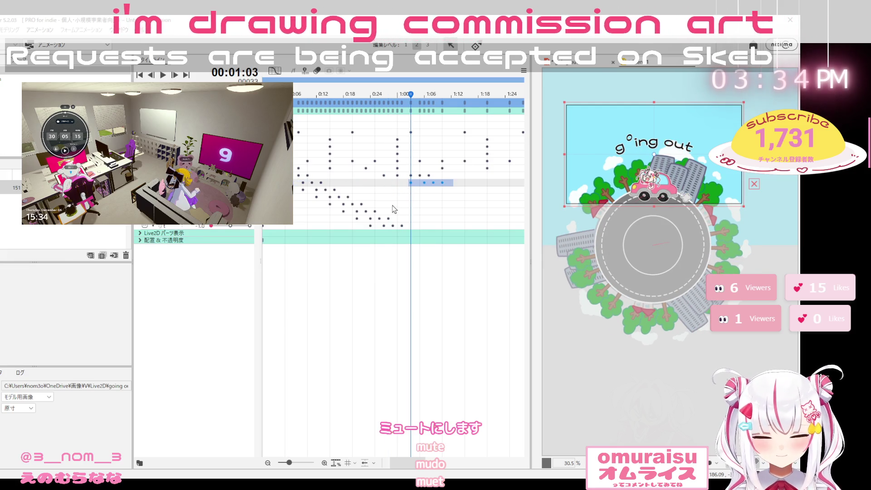
Undo the three misplaced pastes and go to frame 27 on the first letter's row
left_click(383, 176)
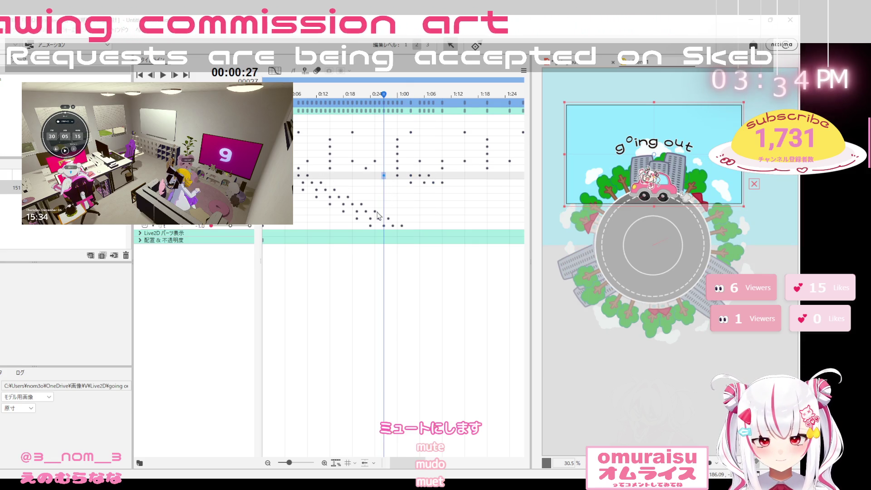
key("ctrl+z")
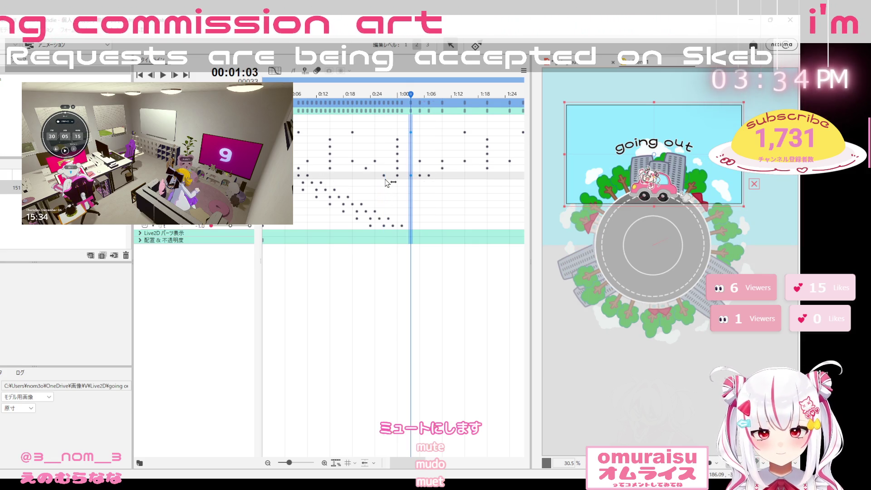
key("ctrl+z")
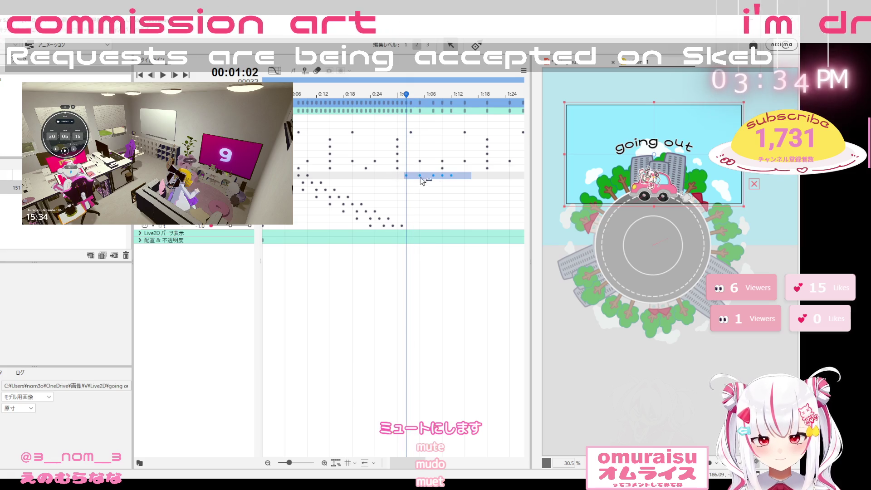
key("ctrl+z")
key("ctrl+z")
key("ctrl+z")
key("ctrl+z")
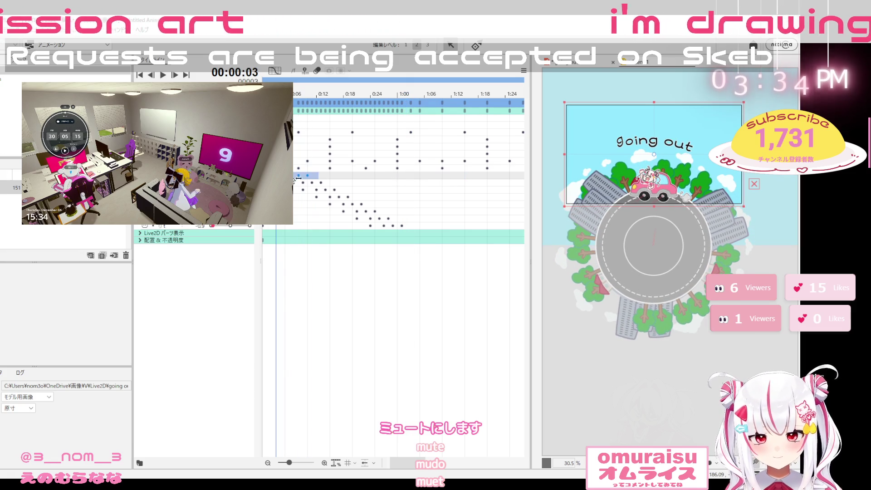
left_click(385, 176)
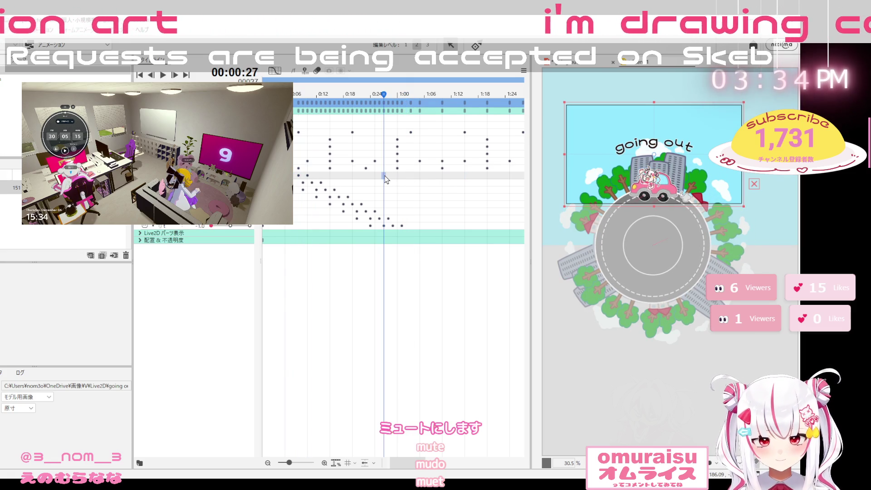
Paste the bounce at frame 27 and the second letter's bounce at frame 29
key("ctrl+v")
left_click_drag(294, 182, 325, 182)
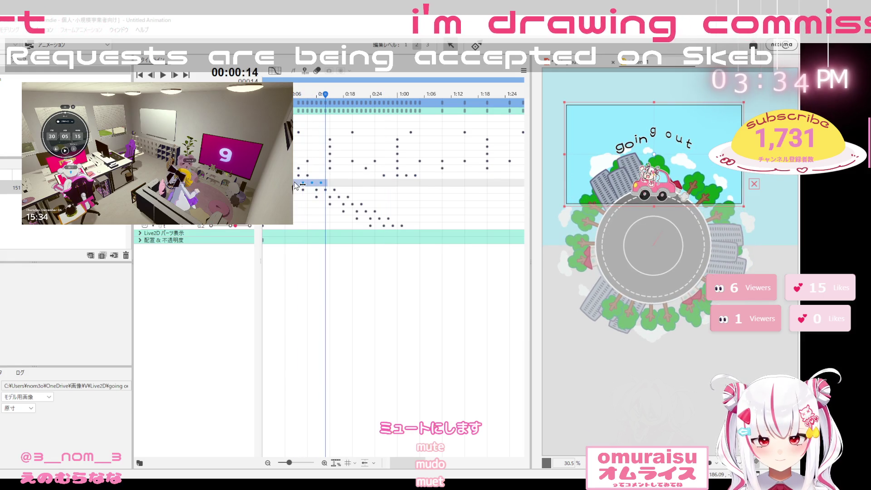
left_click(393, 184)
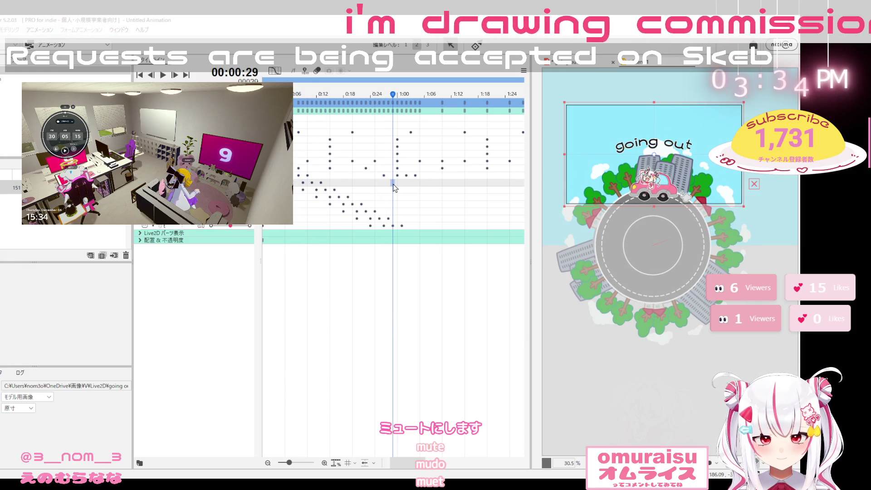
key("ctrl+v")
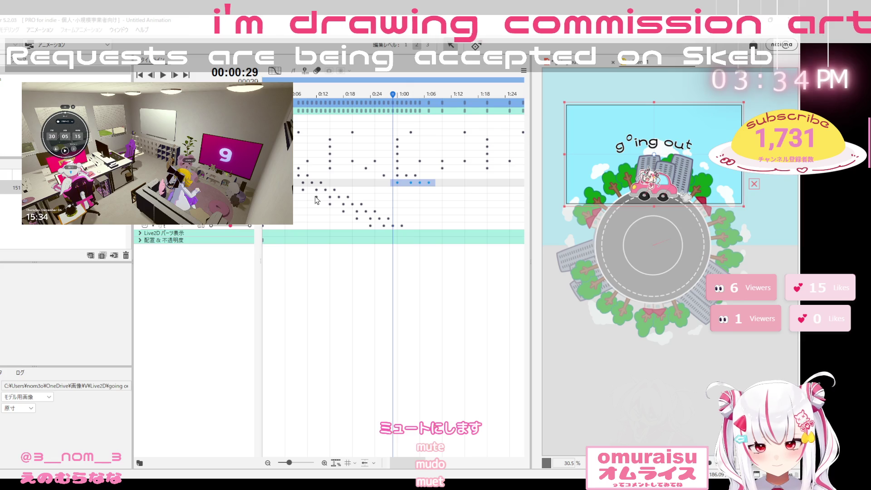
Paste a later letter's four-key bounce at 1:00 on the next track, nudged later
left_click_drag(317, 201, 349, 202)
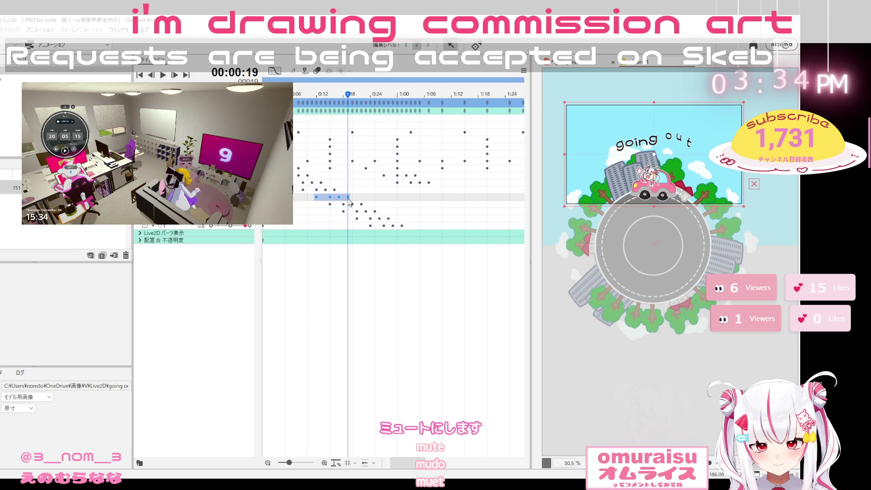
left_click(412, 189)
key("ctrl+v")
left_click_drag(411, 198, 432, 201)
Copy the earlier letter's bounce keys and paste them at 1:03 on this letter's track
left_click(320, 193)
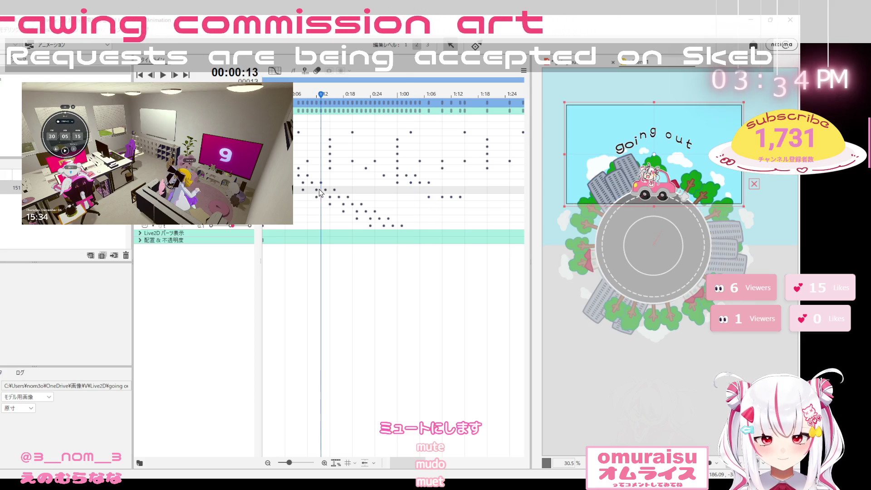
left_click_drag(301, 187, 337, 196)
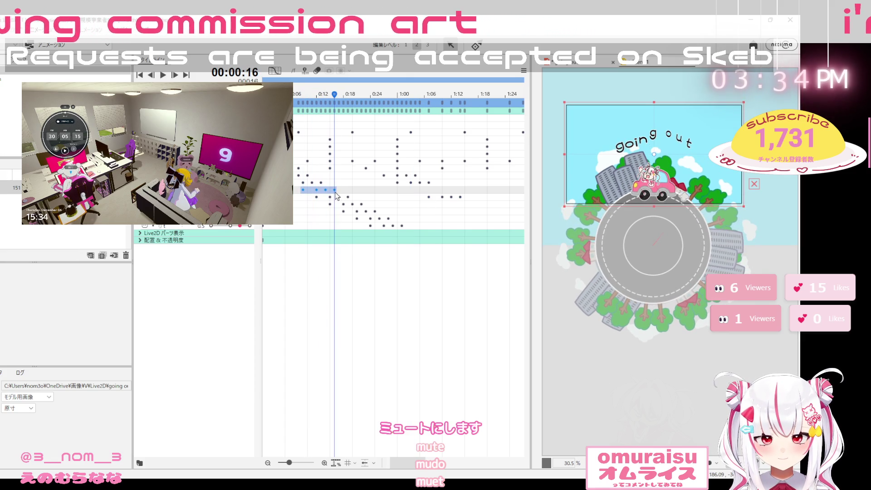
left_click(398, 191)
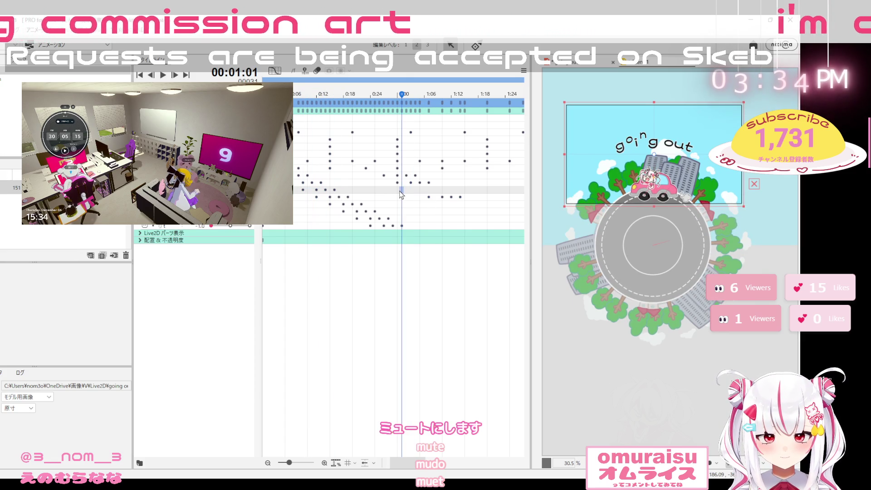
left_click(410, 189)
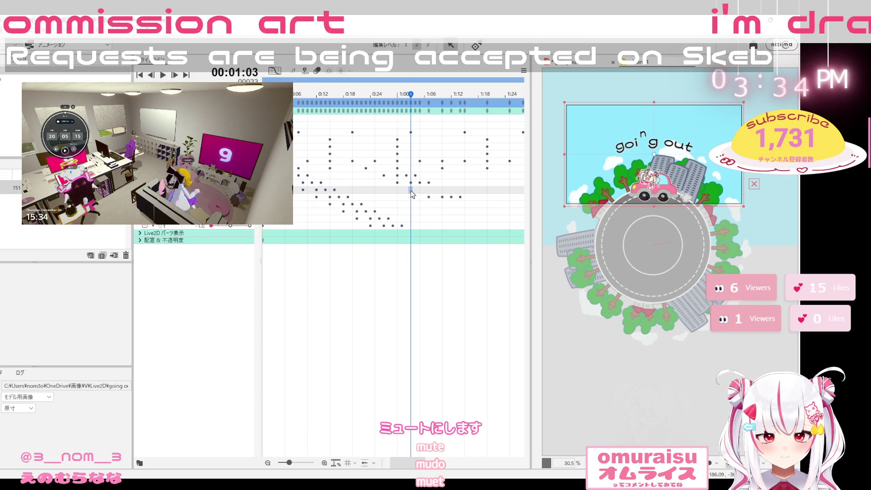
key("ctrl+v")
Paste the four-key bounce at 0:22 on the lower letter track
left_click(425, 197)
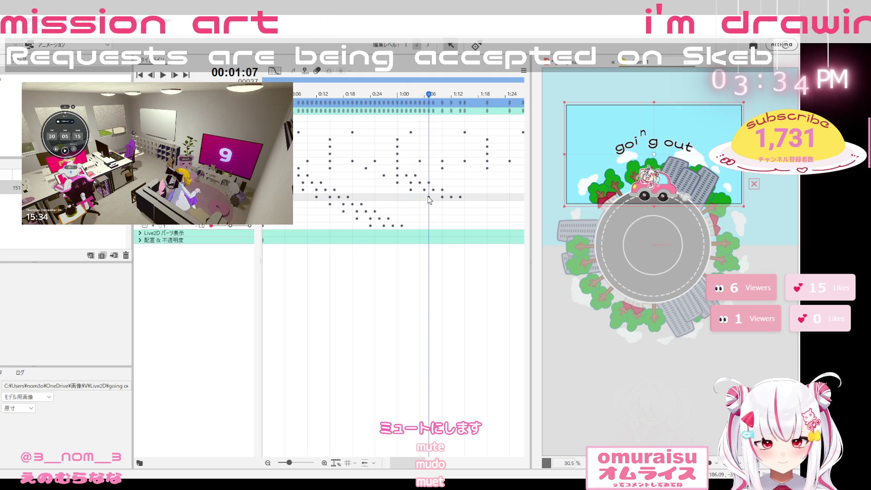
mouse_move(425, 198)
left_mouse_down()
mouse_move(458, 197)
mouse_move(424, 199)
left_mouse_up()
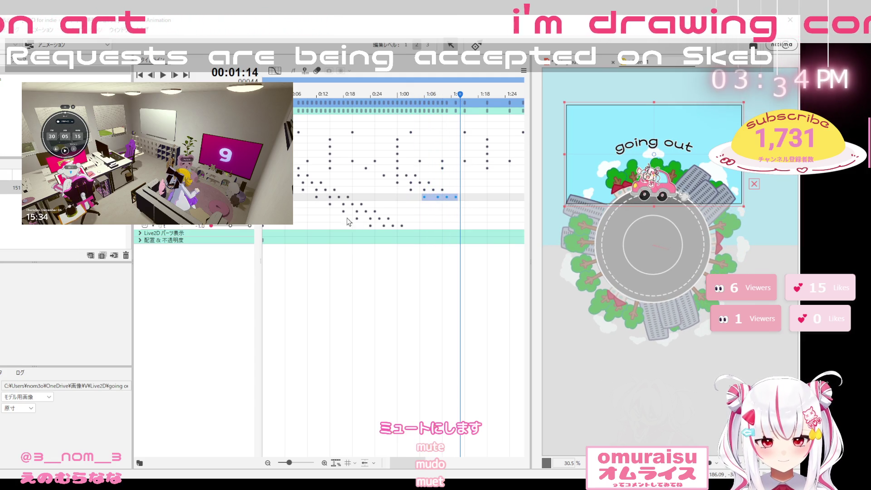
left_click(331, 204)
left_click_drag(337, 208, 362, 210)
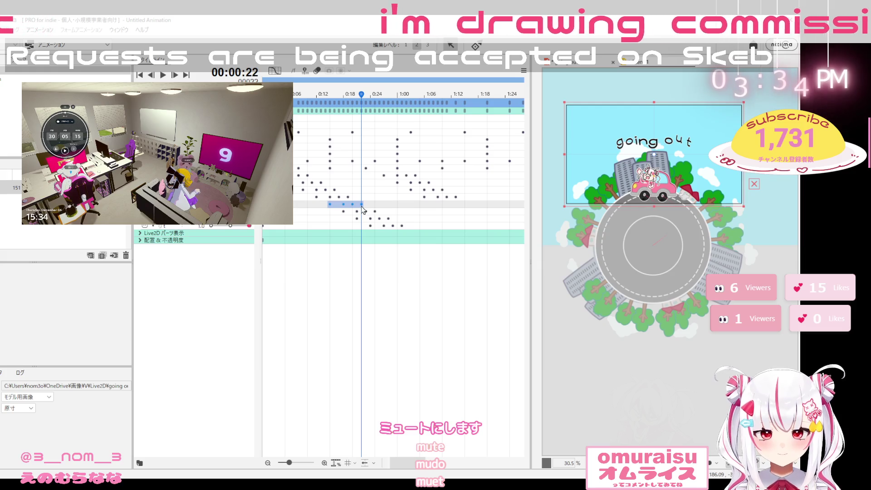
key("ctrl+v")
left_click(363, 210, "shift")
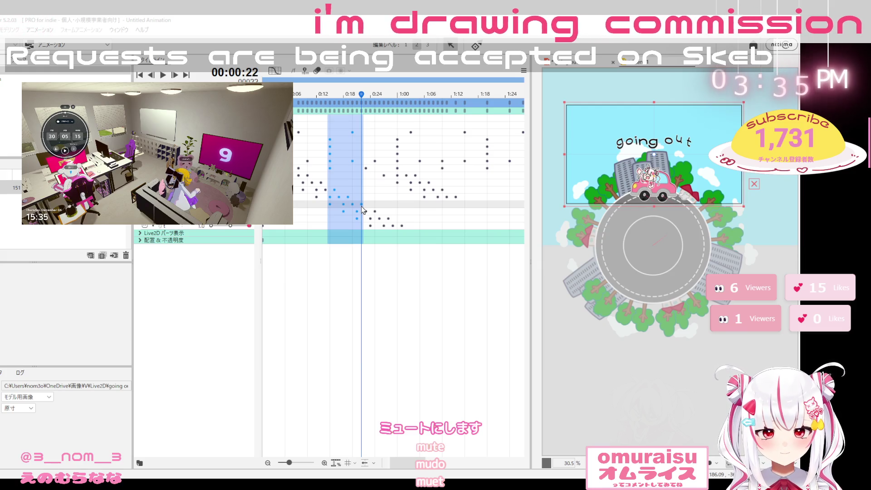
Select the whole staggered bounce sequence and paste it after 1:01
left_click(312, 219)
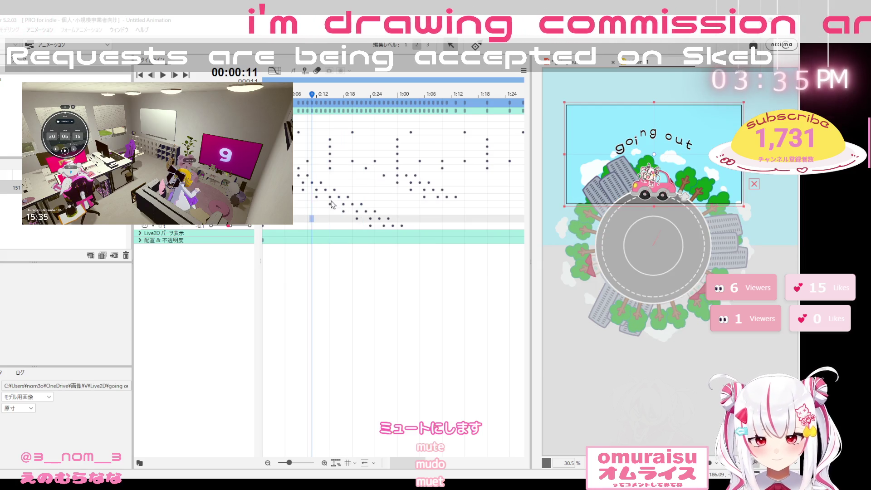
mouse_move(271, 173)
left_mouse_down()
mouse_move(292, 209)
mouse_move(407, 235)
mouse_move(513, 236)
mouse_move(272, 234)
mouse_move(408, 225)
left_mouse_up()
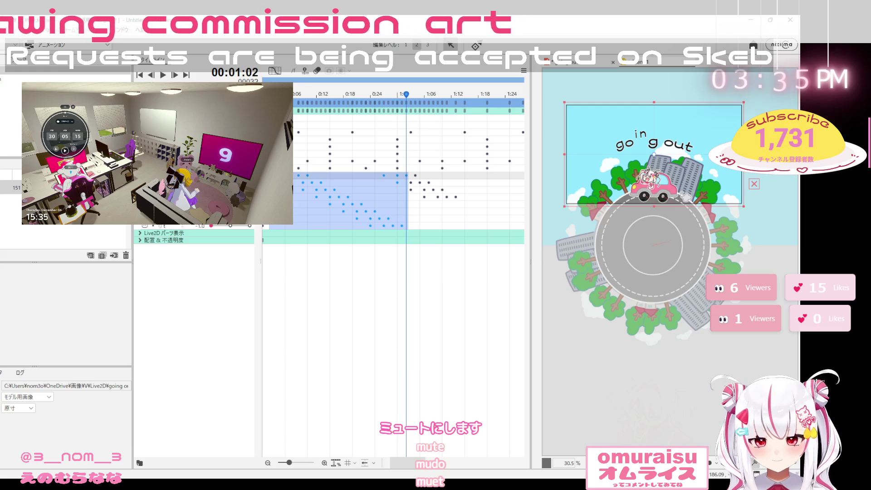
key("Escape")
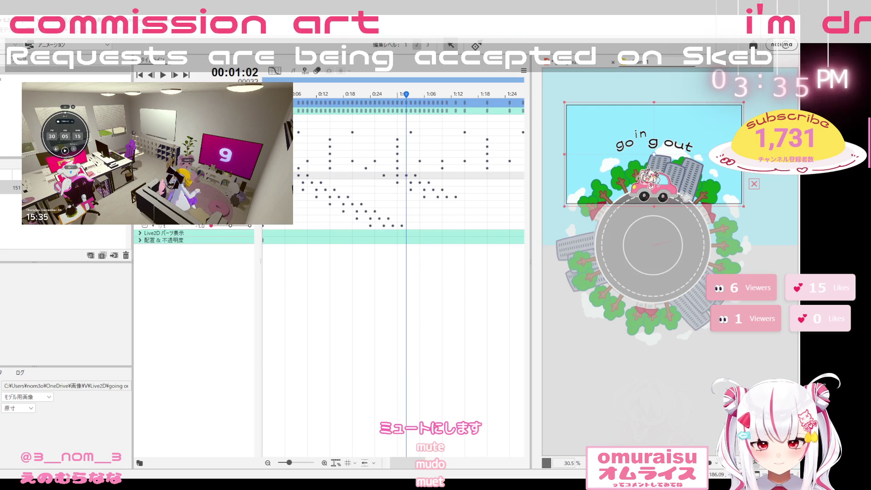
mouse_move(276, 173)
left_mouse_down()
mouse_move(338, 213)
mouse_move(404, 236)
left_mouse_up()
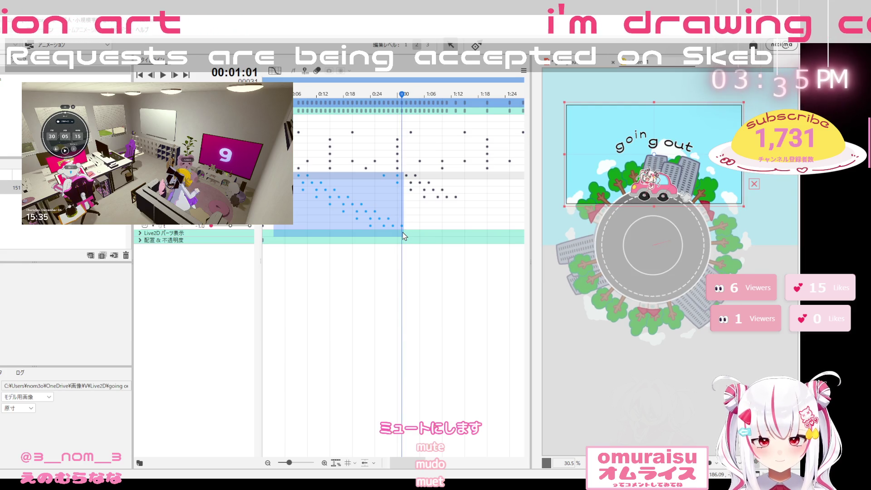
left_click(383, 177)
key("ctrl+v")
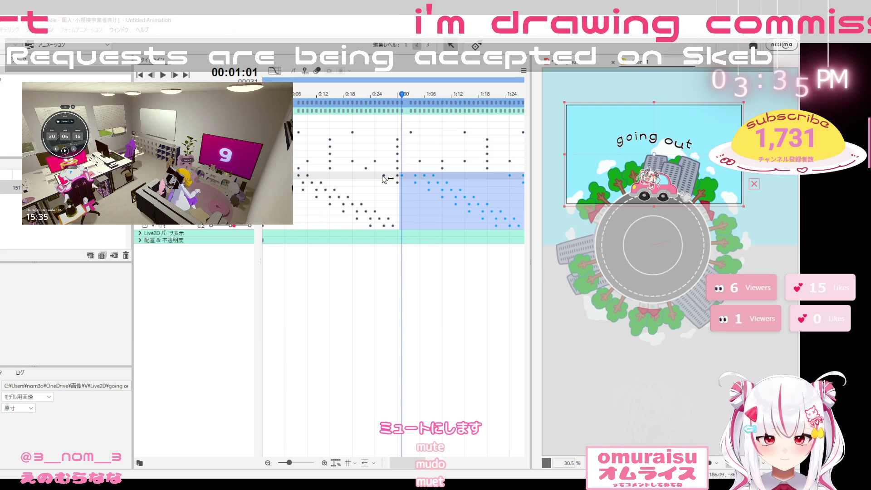
Delete the pasted keys after 0:26, then try a paste at 0:27 and undo it
left_click(398, 200)
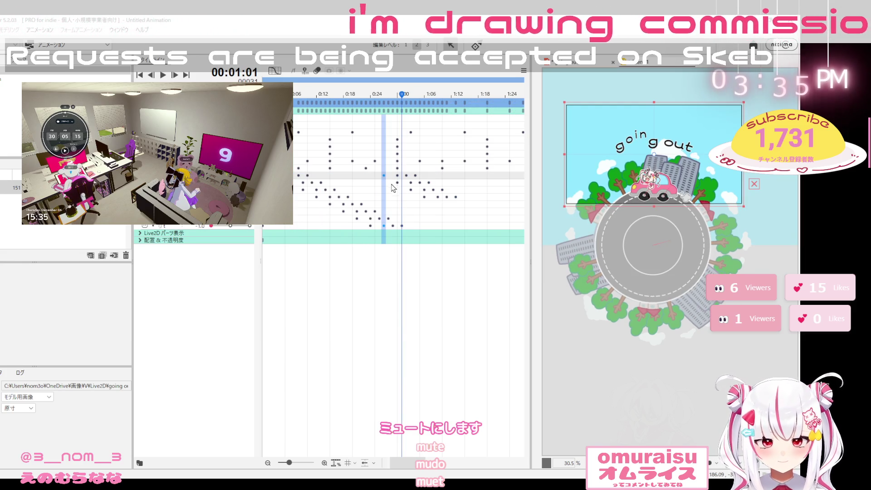
left_click(412, 207)
left_click_drag(464, 208, 380, 180)
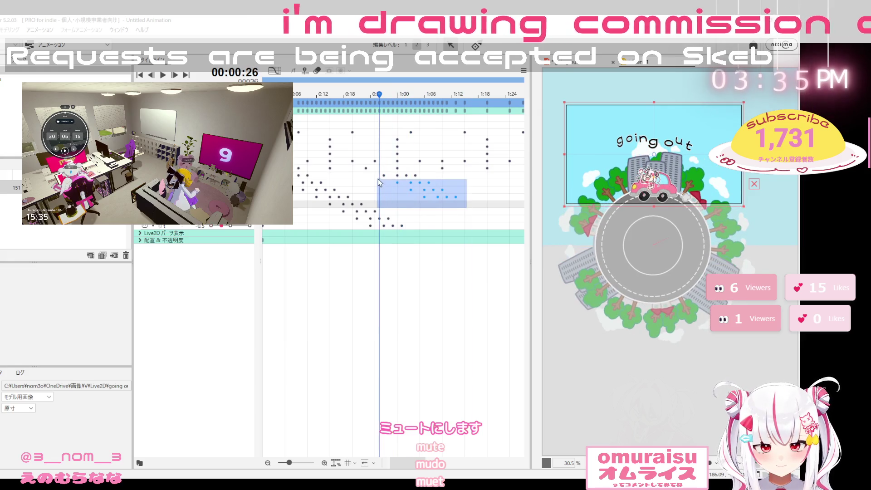
key("Delete")
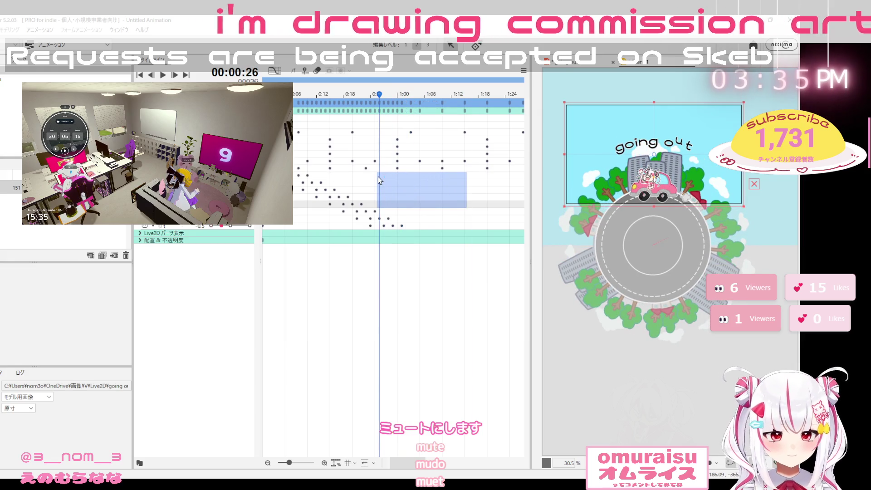
left_click(386, 178)
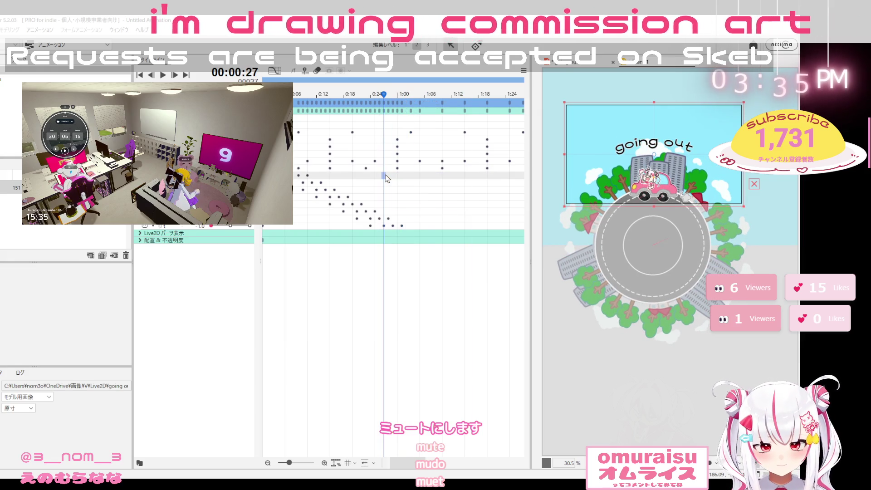
key("ctrl+v")
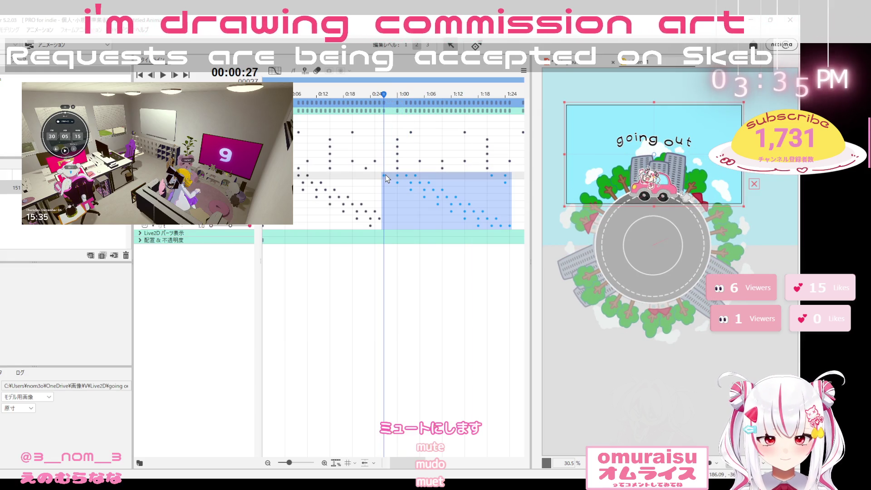
key("ctrl+z")
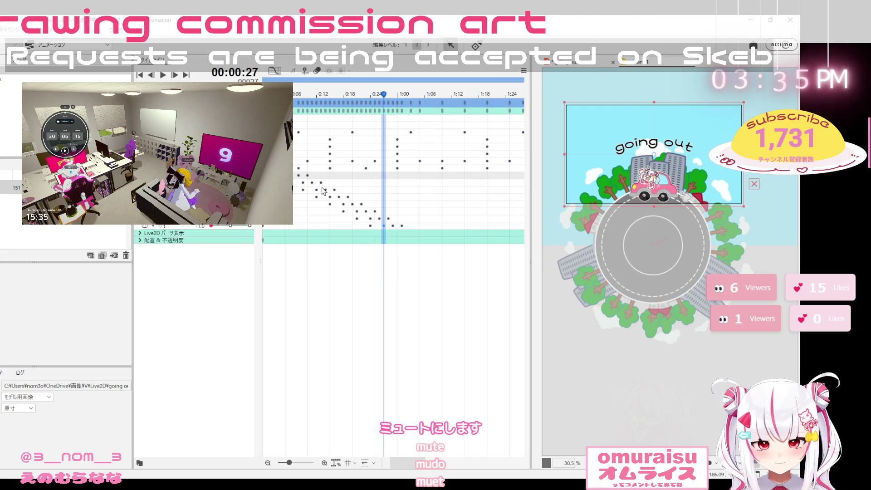
Reselect the staggered keys up to 0:26 and paste them at 0:26
mouse_move(274, 173)
left_mouse_down()
mouse_move(285, 205)
mouse_move(379, 232)
left_mouse_up()
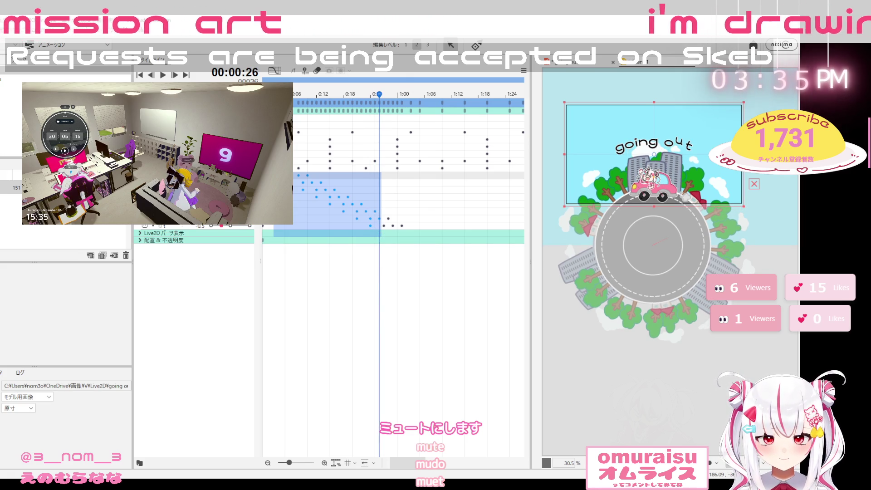
key("Escape")
key("space")
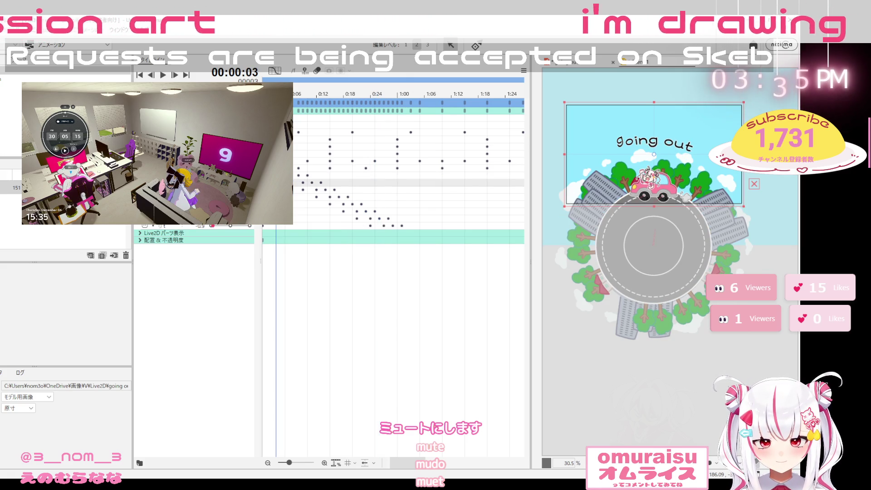
left_click_drag(274, 172, 381, 229)
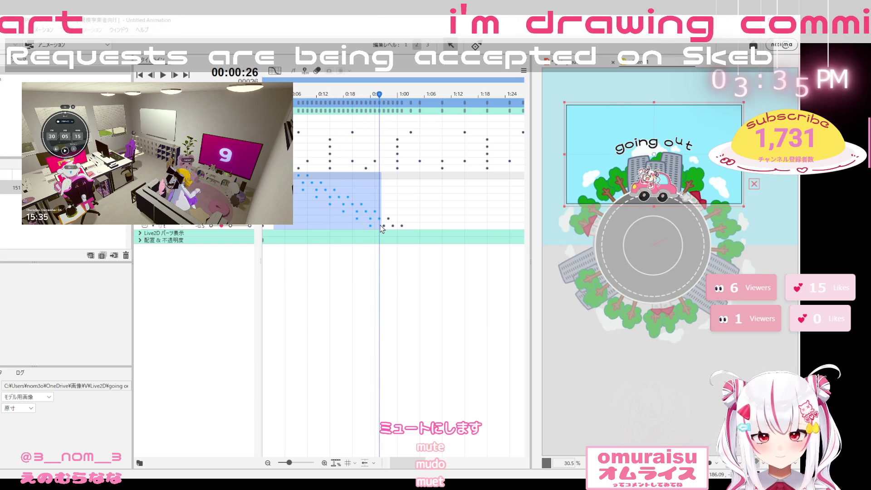
left_click(380, 178)
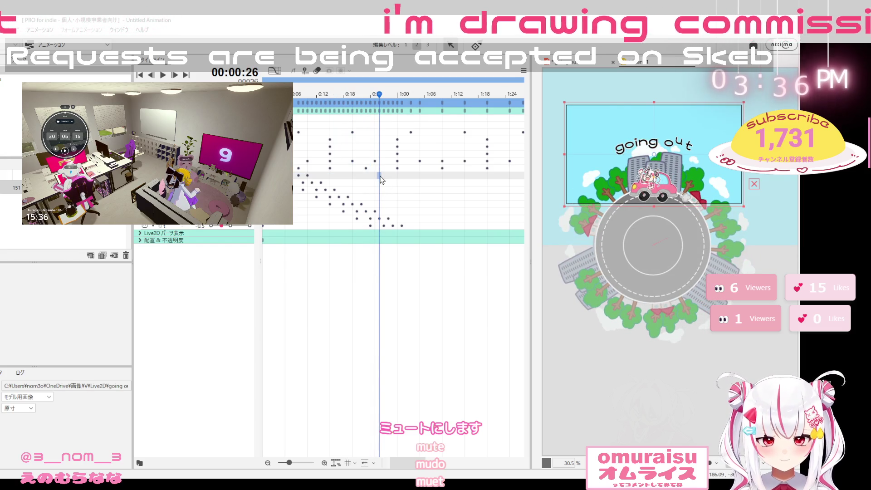
key("ctrl+v")
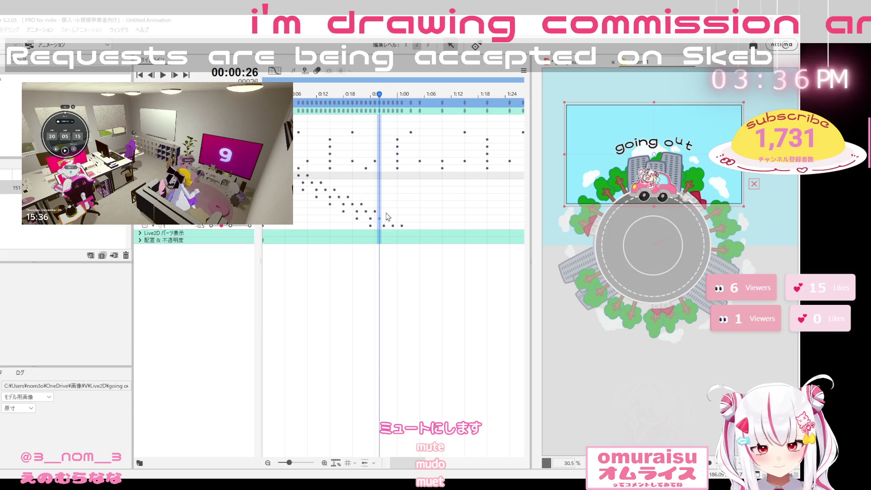
Adjust the last letter's bounce keys around 1:00–1:05, then rewind near frame 3 to preview
left_click(402, 225)
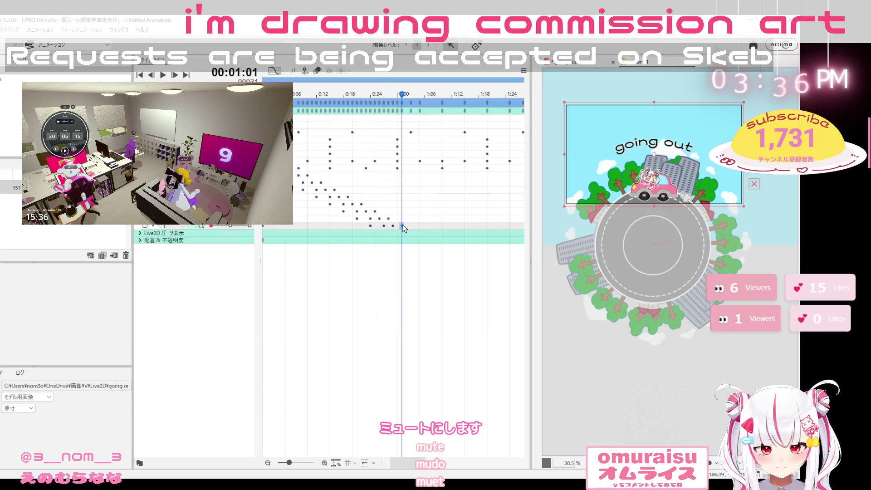
left_click(420, 211)
left_click(402, 225)
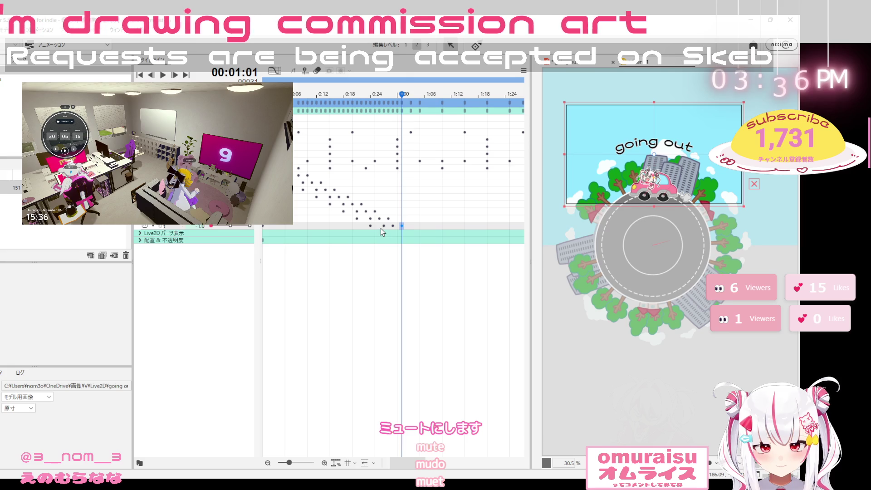
left_click_drag(383, 227, 404, 231)
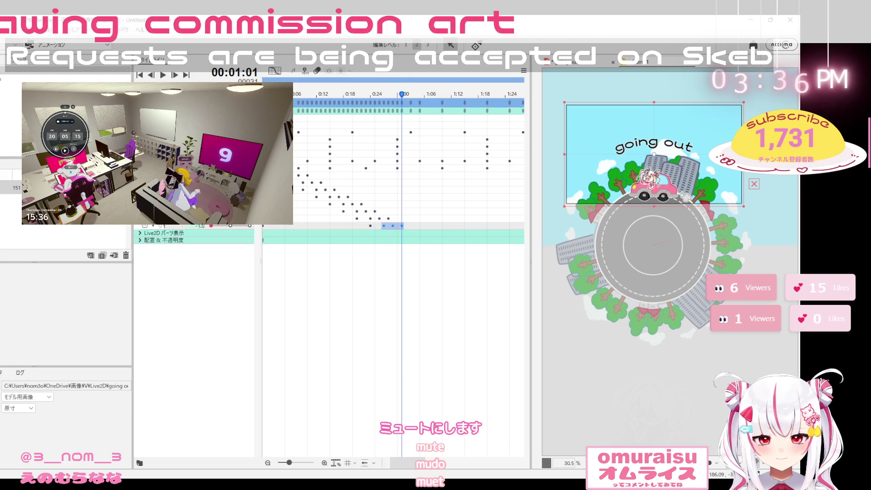
left_click(278, 230)
left_click_drag(275, 227, 296, 226)
mouse_move(273, 172)
left_mouse_down()
mouse_move(282, 190)
mouse_move(388, 229)
mouse_move(380, 231)
left_mouse_up()
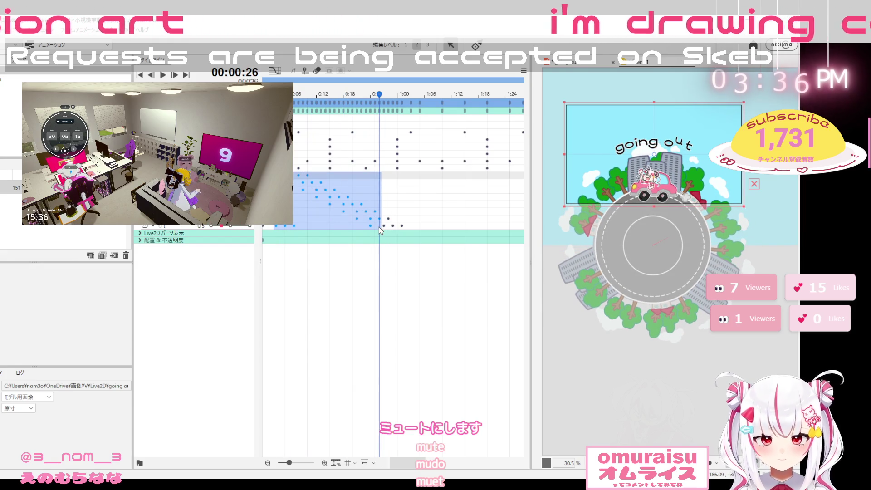
left_click(388, 219)
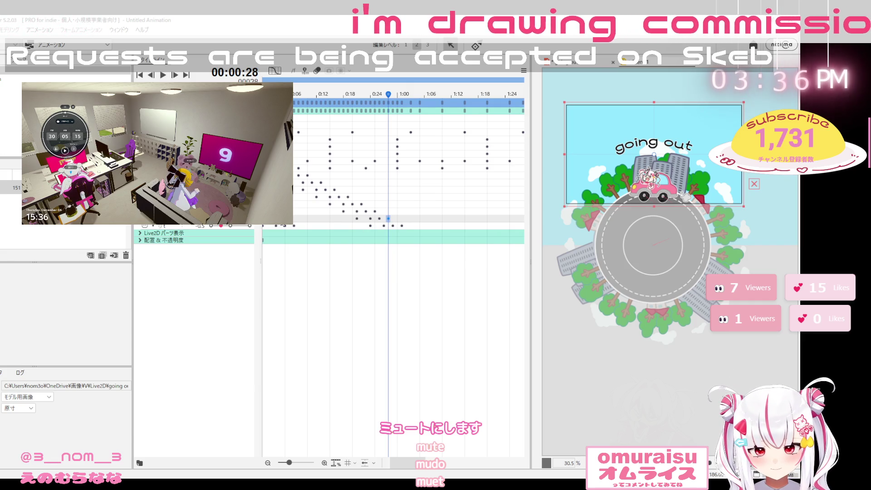
left_click(282, 226)
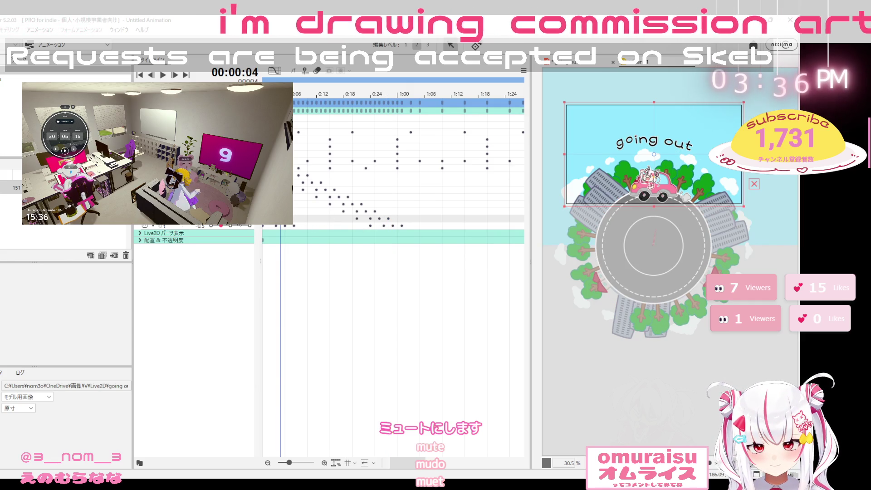
Select the opening diagonal of bounce keys, test-paste at 0:26, undo, and reselect it
left_click(388, 218)
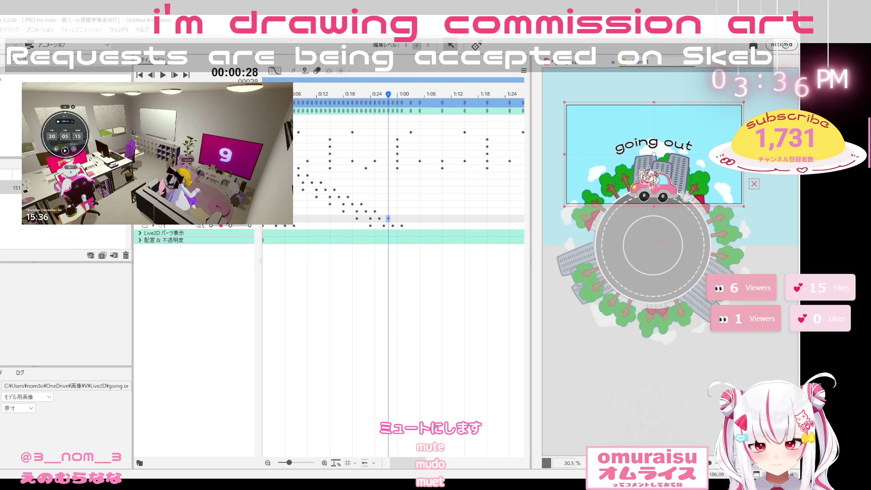
left_click(280, 226)
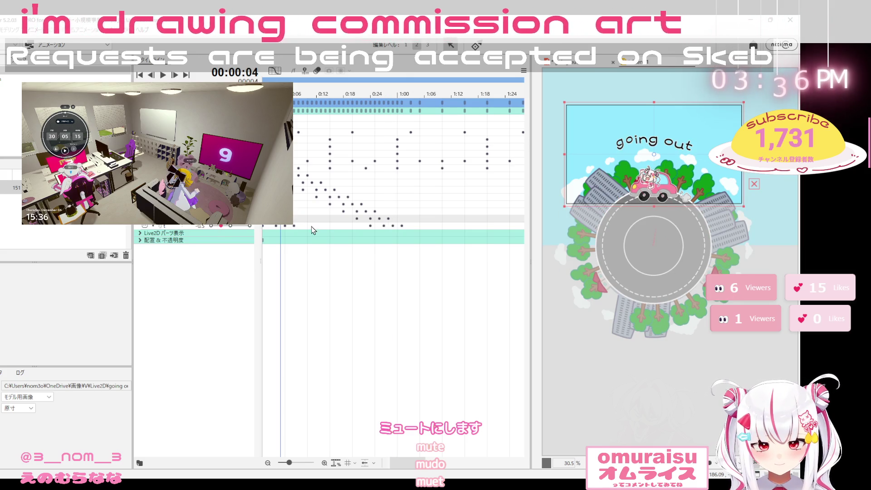
mouse_move(274, 173)
left_mouse_down()
mouse_move(332, 213)
mouse_move(376, 227)
left_mouse_up()
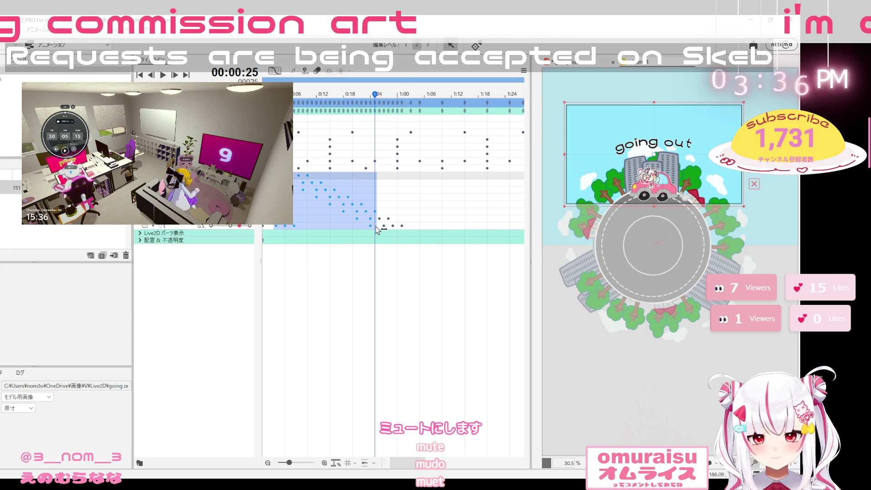
left_click(381, 177)
key("ctrl+v")
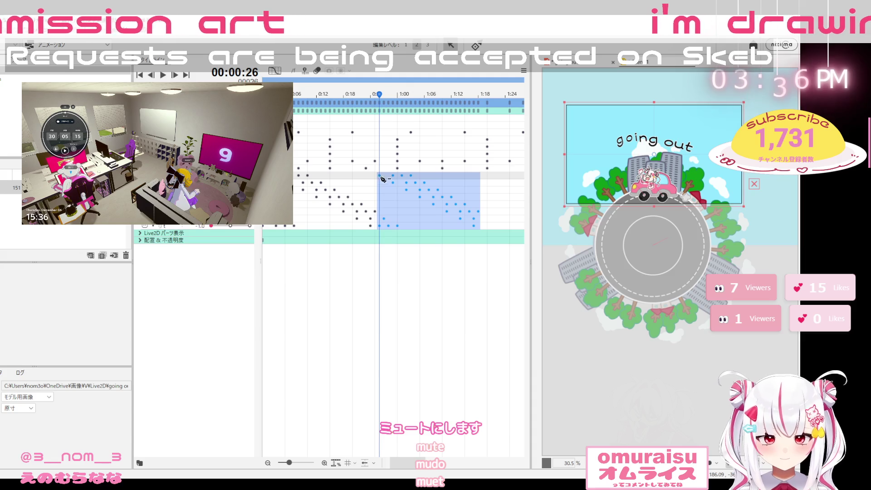
key("ctrl+z")
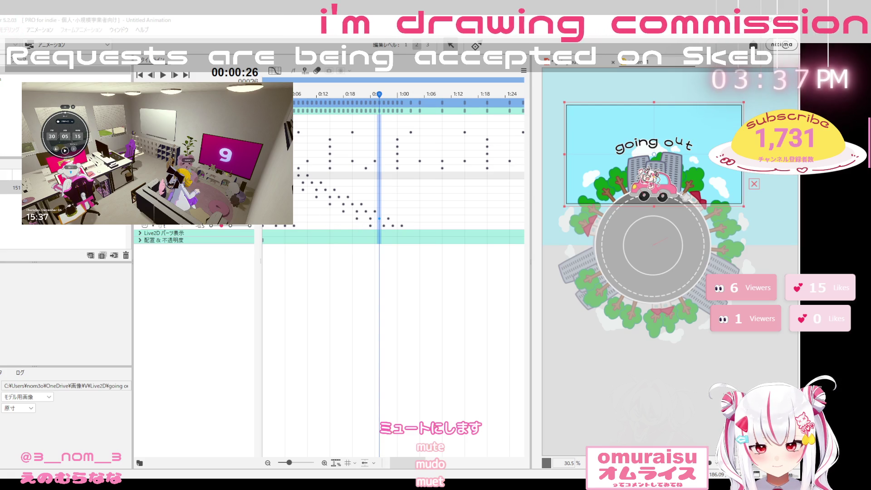
mouse_move(271, 172)
left_mouse_down()
mouse_move(318, 230)
mouse_move(379, 226)
left_mouse_up()
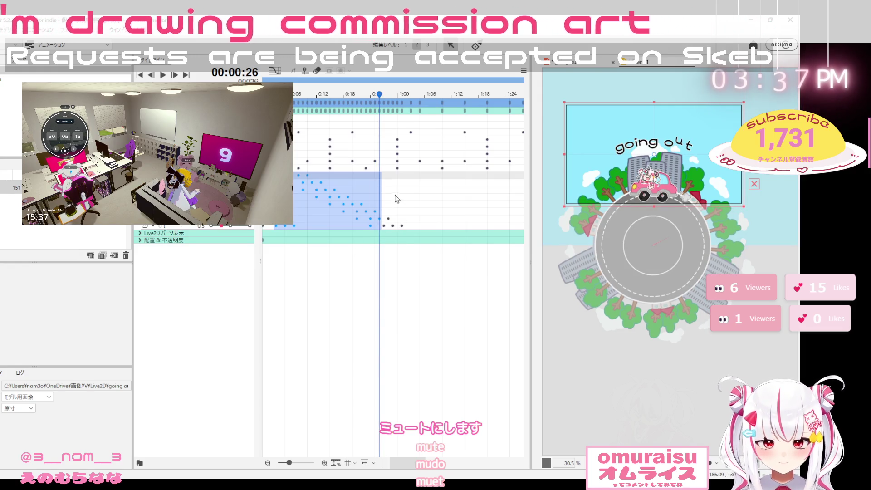
Scroll along the timeline and paste the bounce key block at 2:15
left_click(383, 176)
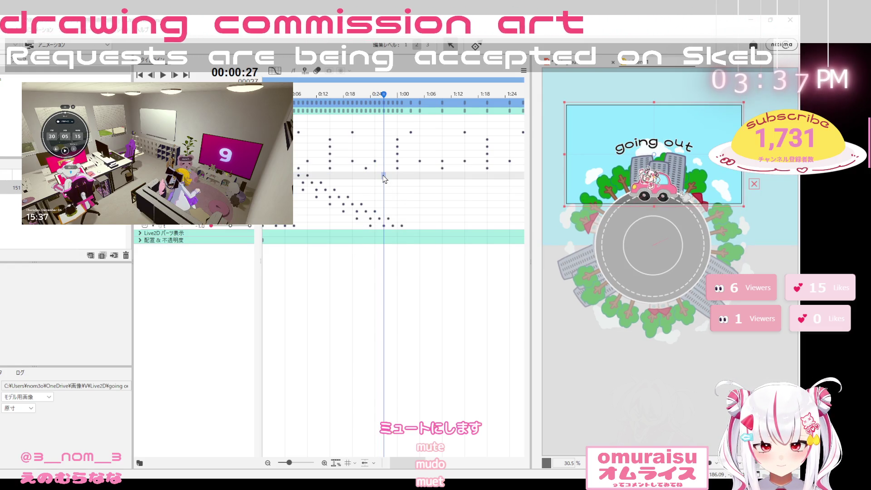
left_click_drag(383, 177, 485, 178)
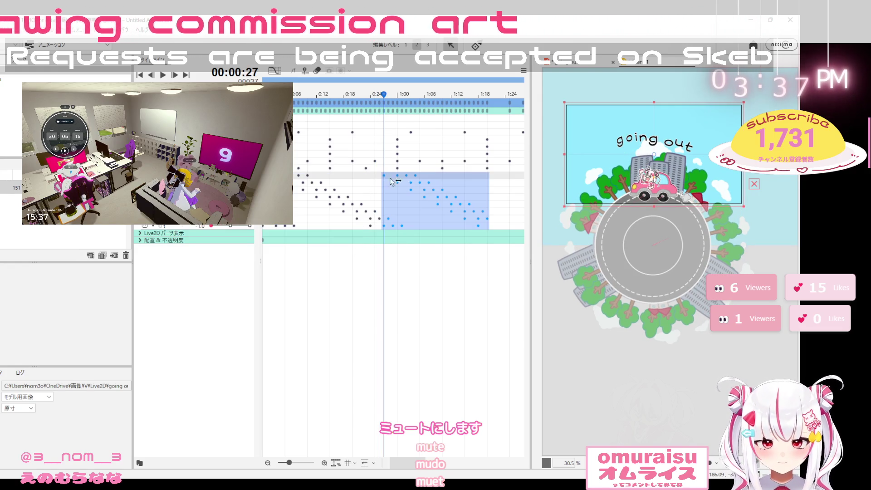
left_click(480, 177)
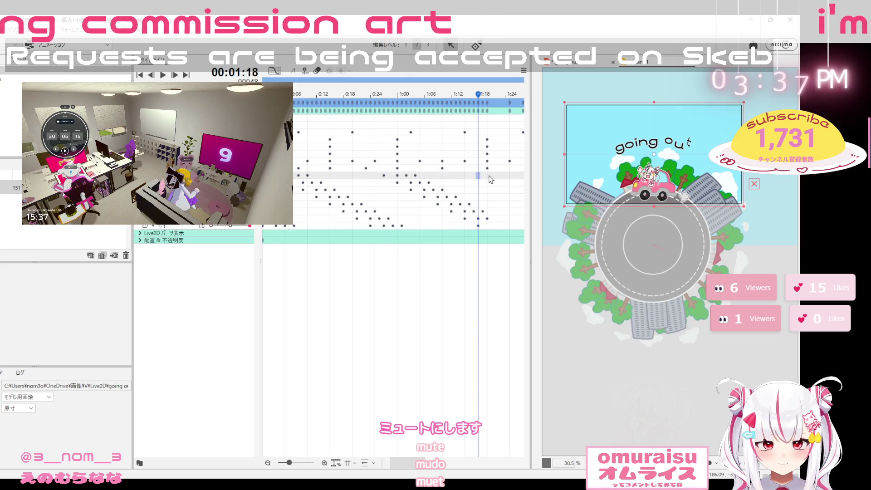
left_click(488, 177)
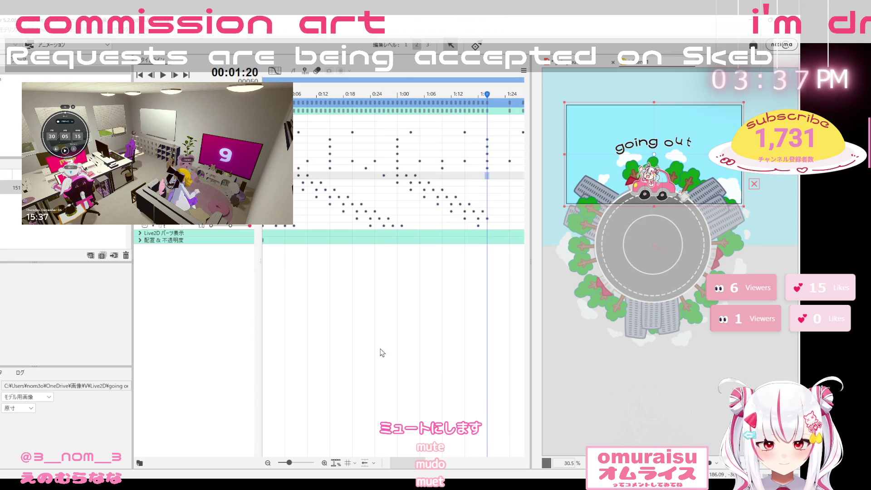
left_click_drag(415, 465, 426, 467)
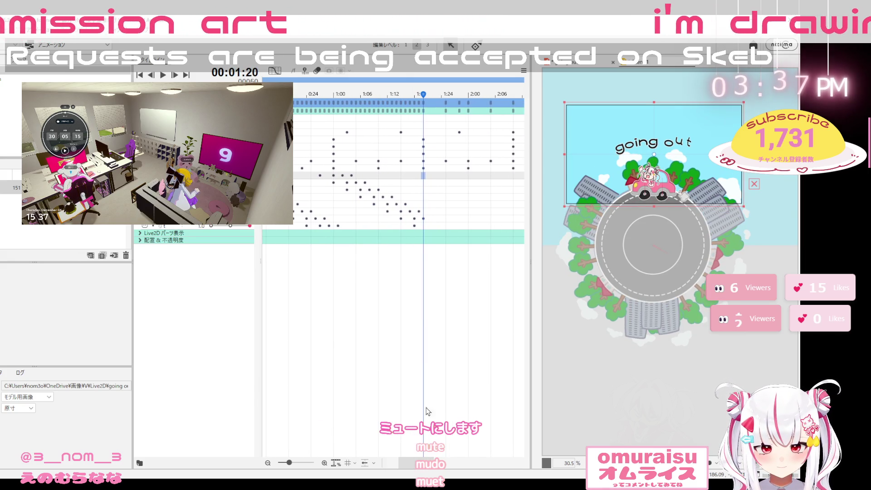
left_click(429, 175)
left_click_drag(429, 175, 524, 227)
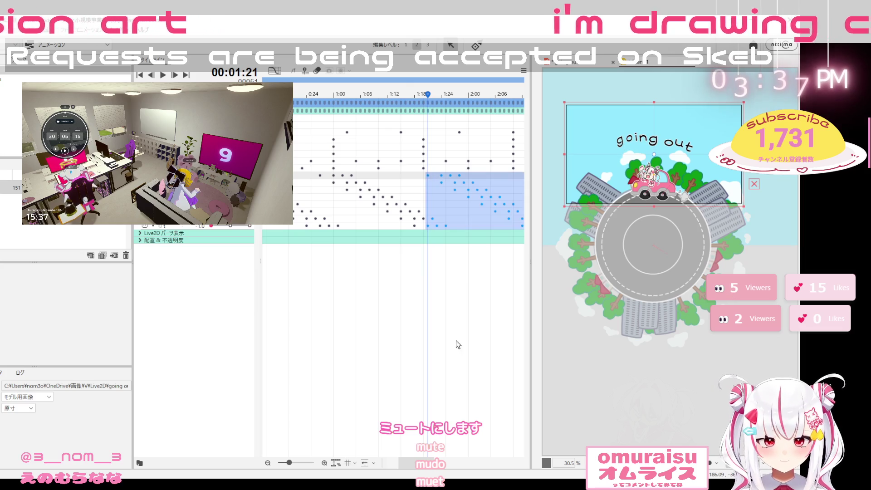
left_click_drag(422, 463, 446, 463)
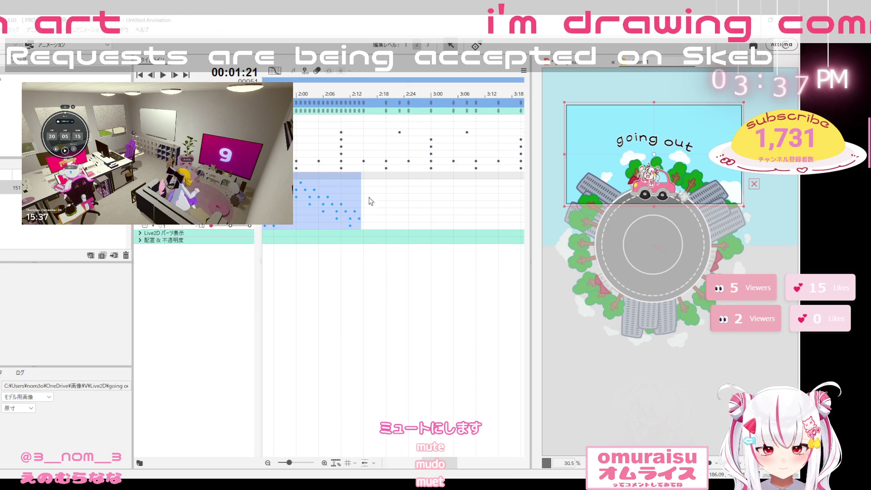
left_click(363, 176)
key("ctrl+v")
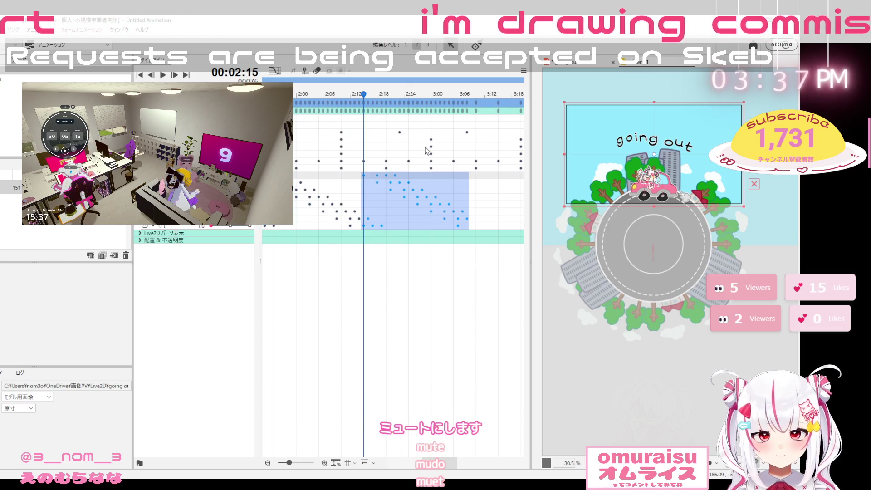
Paste the bounce key block again at 3:09 and at 4:27
left_click(472, 176)
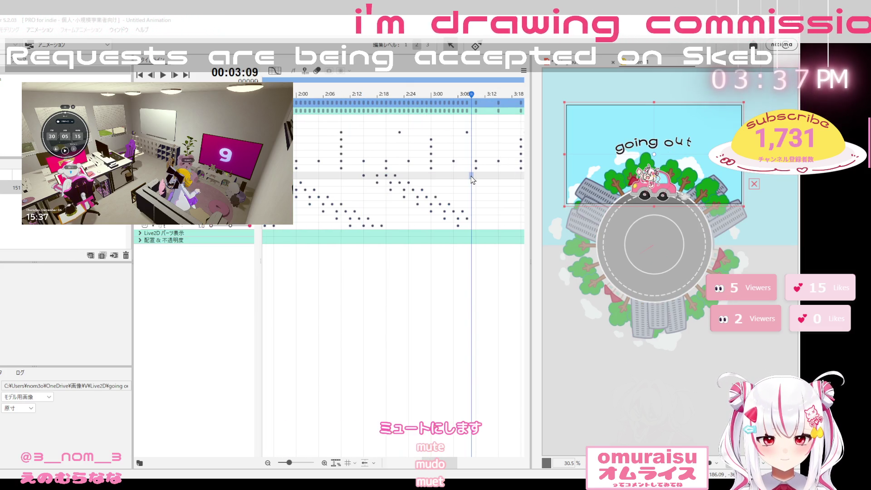
key("ctrl+v")
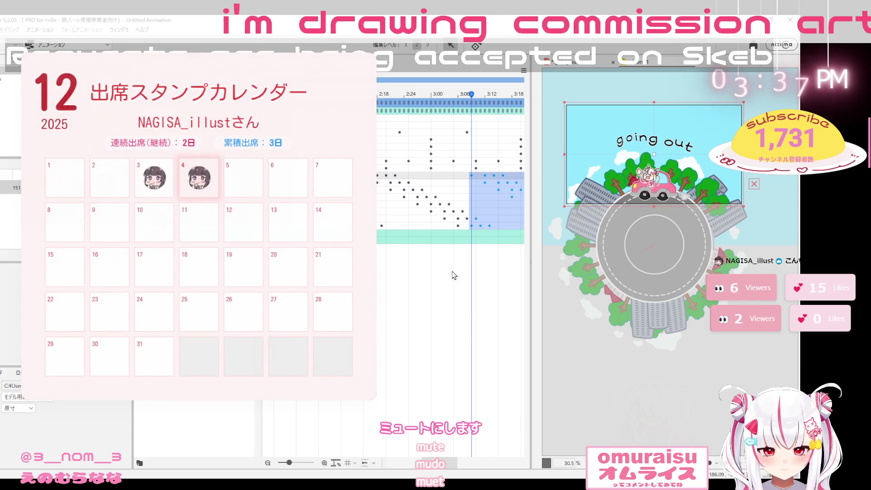
left_click(461, 464)
left_click(444, 176)
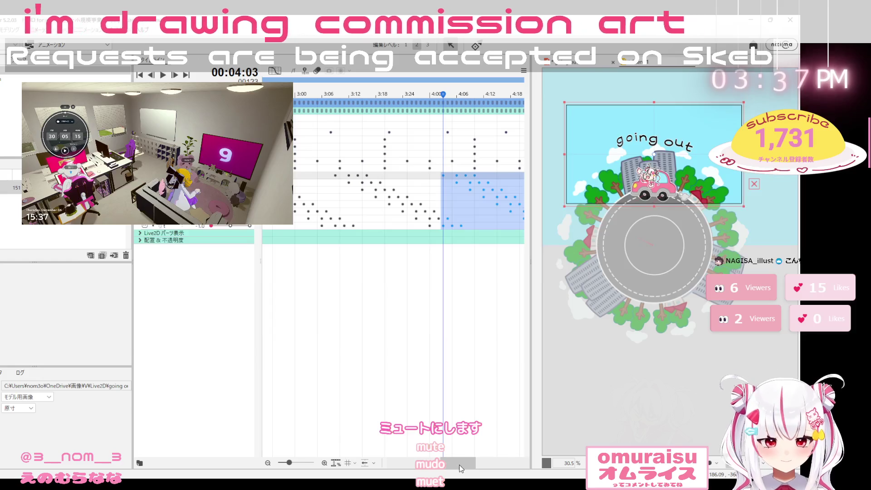
left_click(462, 467)
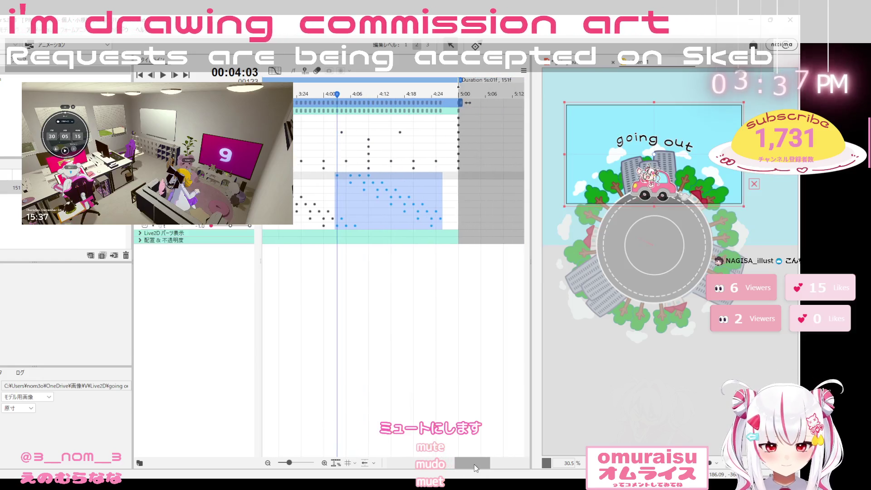
left_click(436, 177)
key("ctrl+v")
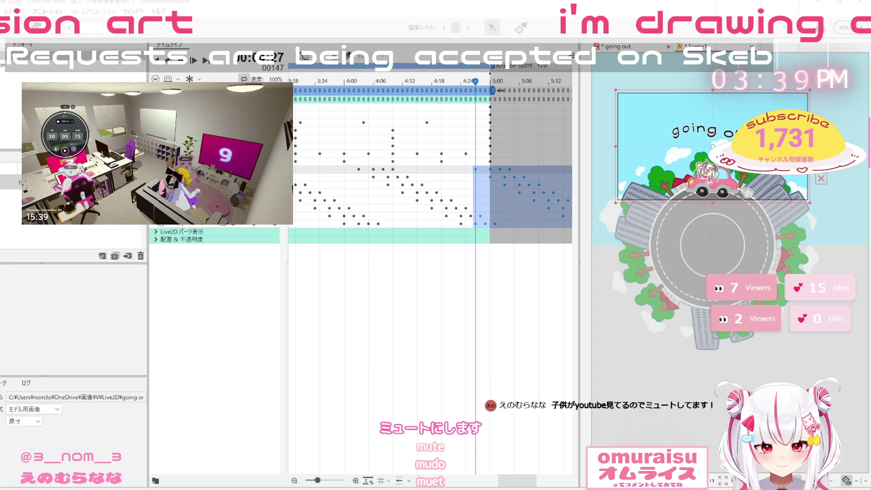
Trim the bounce keys beyond the 5:00 end, then return to frame 0
mouse_move(520, 480)
left_mouse_down()
mouse_move(438, 469)
mouse_move(429, 457)
mouse_move(521, 451)
left_mouse_up()
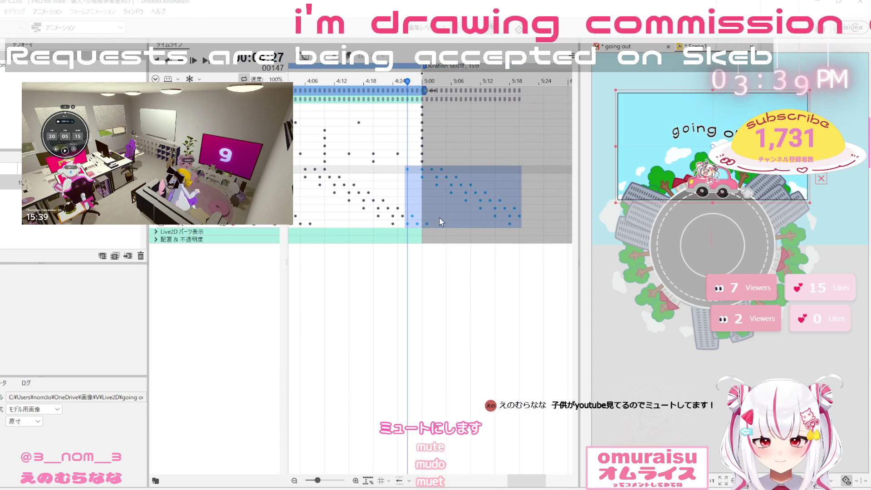
left_click(407, 173)
mouse_move(408, 171)
left_mouse_down()
mouse_move(451, 182)
mouse_move(419, 181)
mouse_move(423, 169)
mouse_move(477, 196)
mouse_move(441, 186)
mouse_move(431, 170)
mouse_move(406, 168)
mouse_move(493, 211)
mouse_move(520, 209)
mouse_move(516, 228)
mouse_move(537, 231)
left_mouse_up()
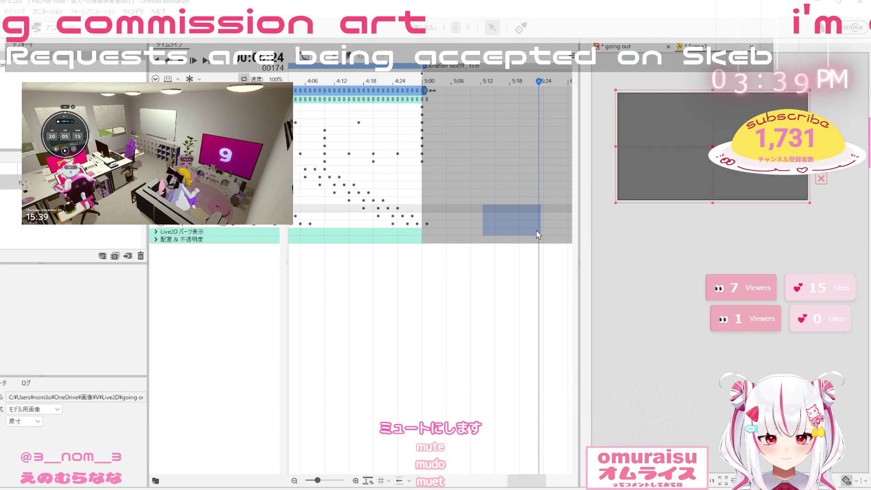
left_click(423, 225)
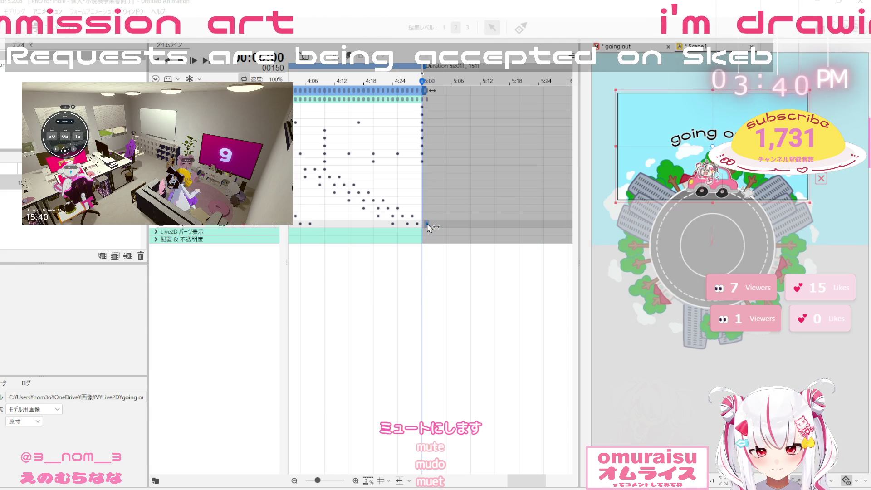
key("Home")
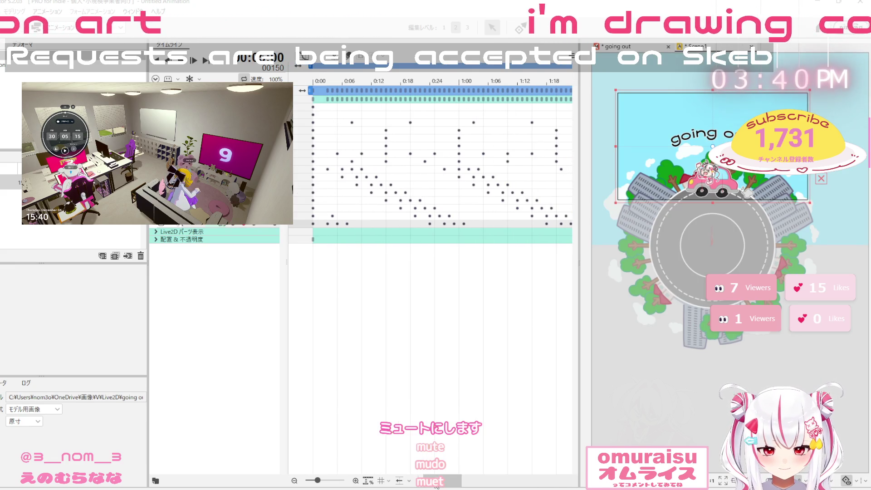
Delete the five bounce keyframes that sit after 4:06 on the timeline
left_click_drag(325, 205, 349, 235)
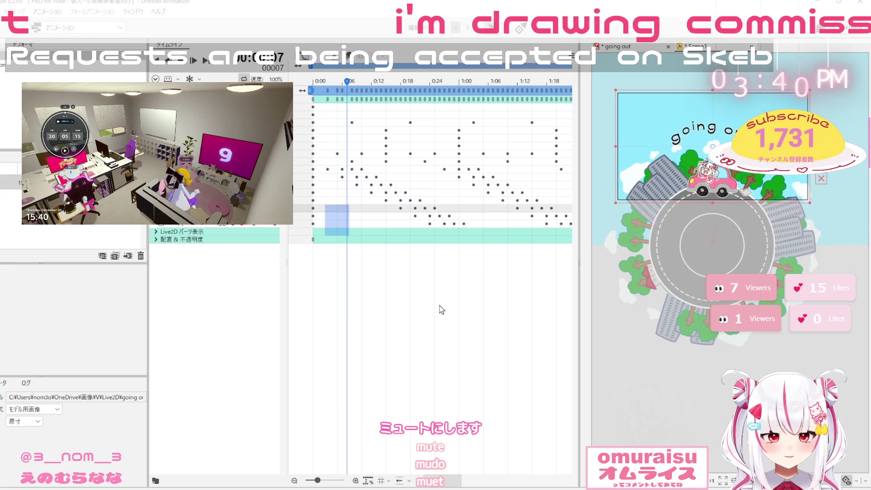
mouse_move(446, 481)
left_mouse_down()
mouse_move(527, 465)
mouse_move(488, 469)
mouse_move(519, 468)
left_mouse_up()
mouse_move(535, 235)
left_mouse_down()
mouse_move(437, 195)
mouse_move(417, 184)
mouse_move(420, 176)
mouse_move(385, 171)
left_mouse_up()
key("Delete")
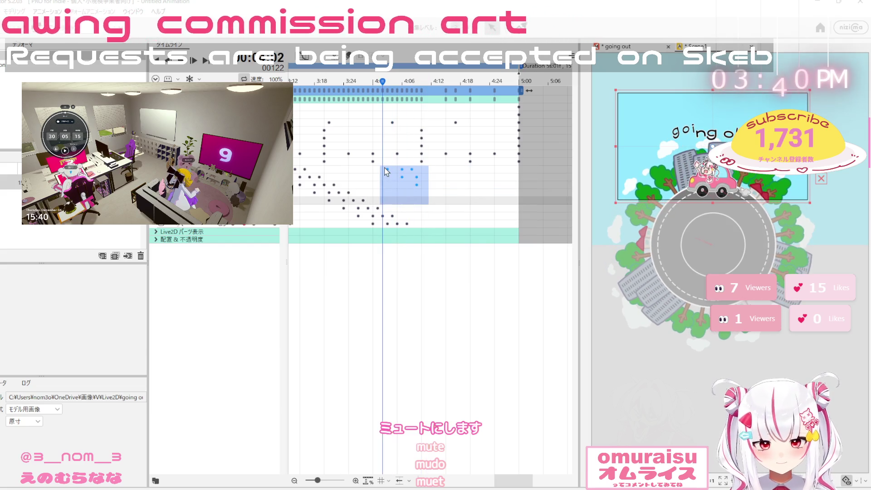
key("Delete")
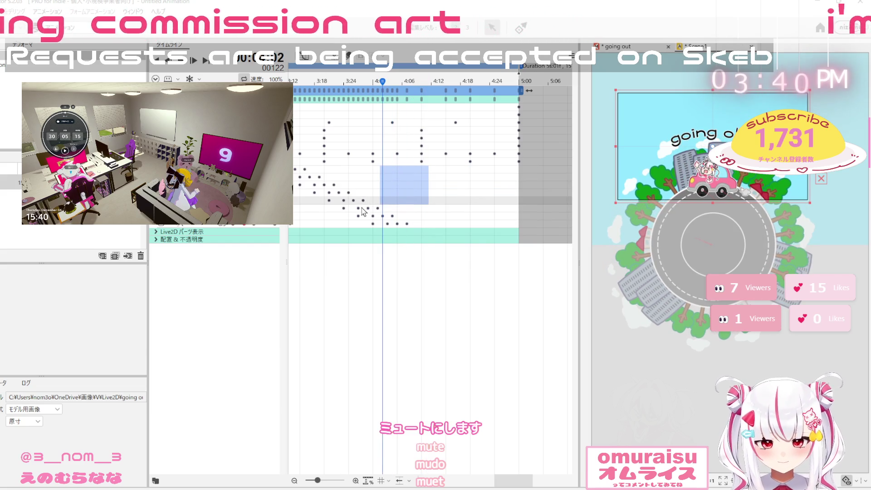
Shift the bounce keyframes from frame 98 onward later in time
mouse_move(421, 227)
left_mouse_down()
mouse_move(385, 204)
mouse_move(295, 175)
left_mouse_up()
left_click_drag(513, 480, 494, 480)
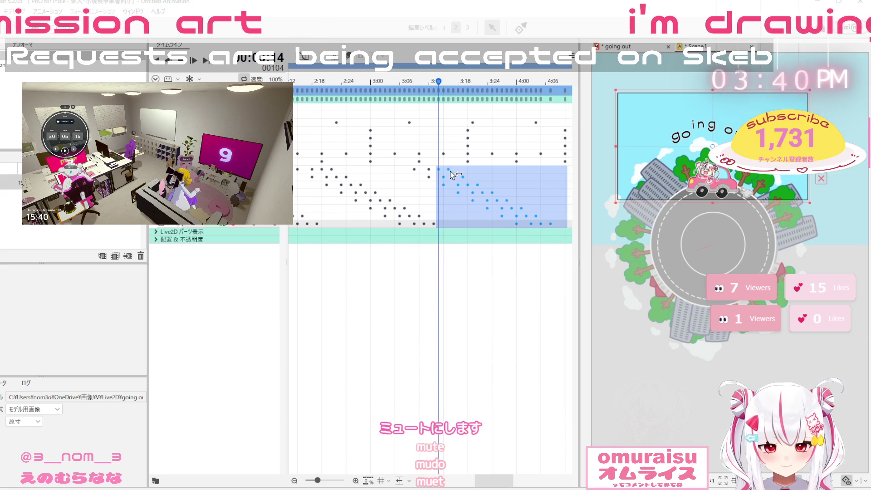
left_click(409, 172)
mouse_move(409, 172)
left_mouse_down()
mouse_move(457, 195)
mouse_move(523, 204)
mouse_move(507, 190)
mouse_move(492, 192)
mouse_move(519, 204)
left_mouse_up()
left_click_drag(415, 175, 471, 179)
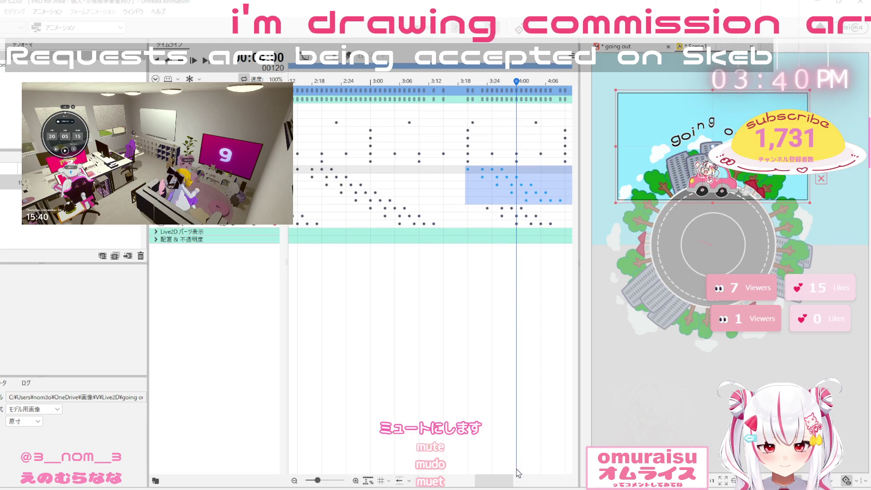
left_click_drag(495, 480, 510, 480)
Shift the last block of the lower letters' keyframes later in time
mouse_move(372, 208)
left_mouse_down()
mouse_move(443, 228)
mouse_move(495, 228)
left_mouse_up()
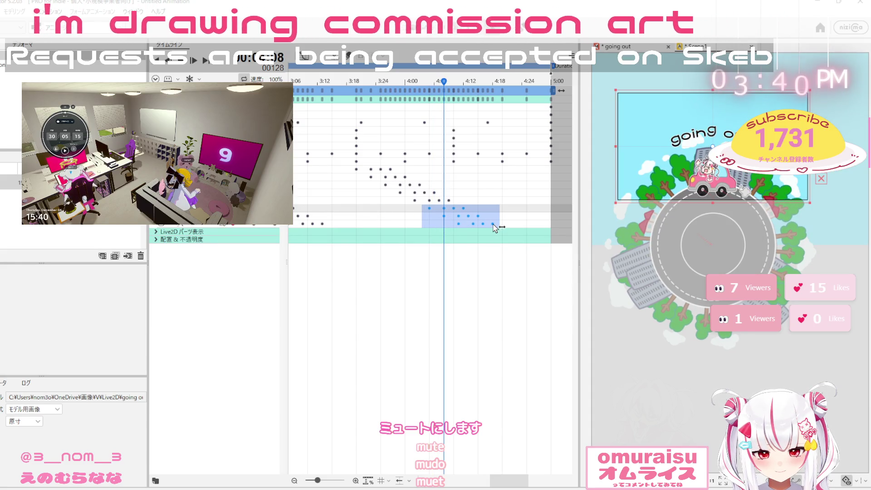
mouse_move(508, 480)
left_mouse_down()
mouse_move(443, 481)
mouse_move(508, 456)
mouse_move(498, 459)
left_mouse_up()
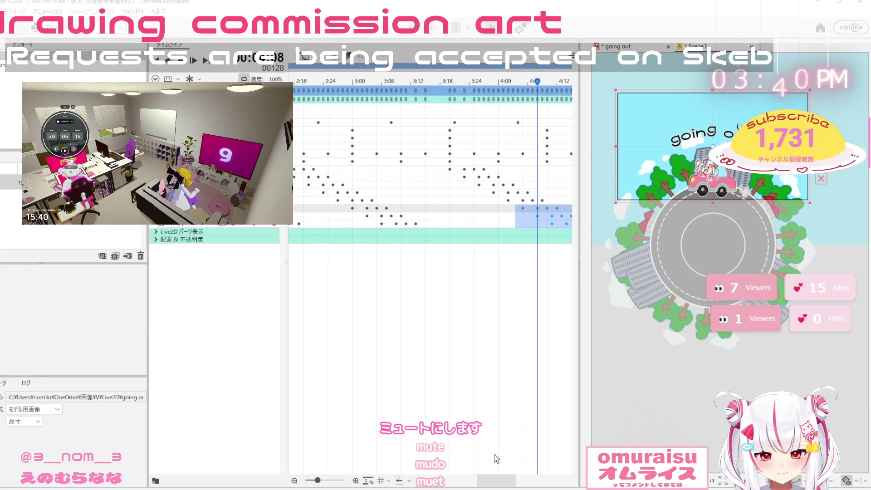
mouse_move(450, 168)
left_mouse_down()
mouse_move(565, 186)
mouse_move(565, 222)
mouse_move(483, 210)
mouse_move(465, 211)
mouse_move(461, 224)
mouse_move(518, 225)
left_mouse_up()
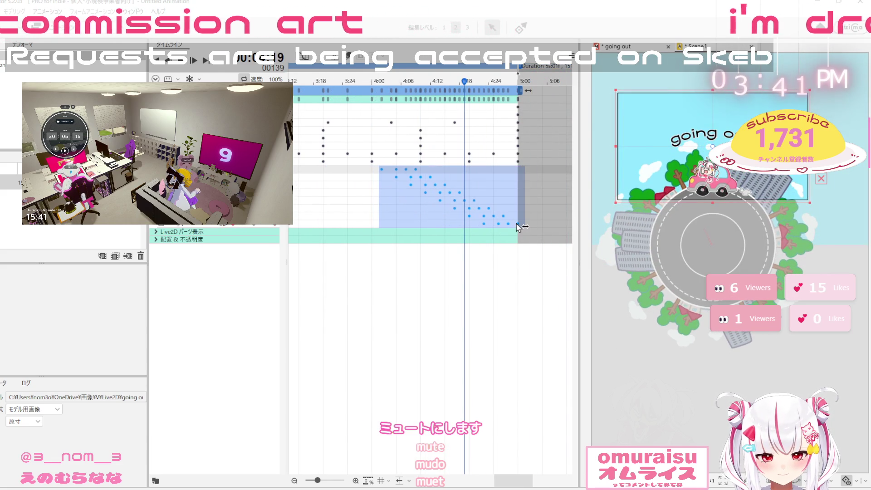
left_click_drag(521, 480, 488, 471)
left_click_drag(403, 166, 522, 211)
mouse_move(443, 176)
left_mouse_down()
mouse_move(516, 179)
mouse_move(499, 181)
left_mouse_up()
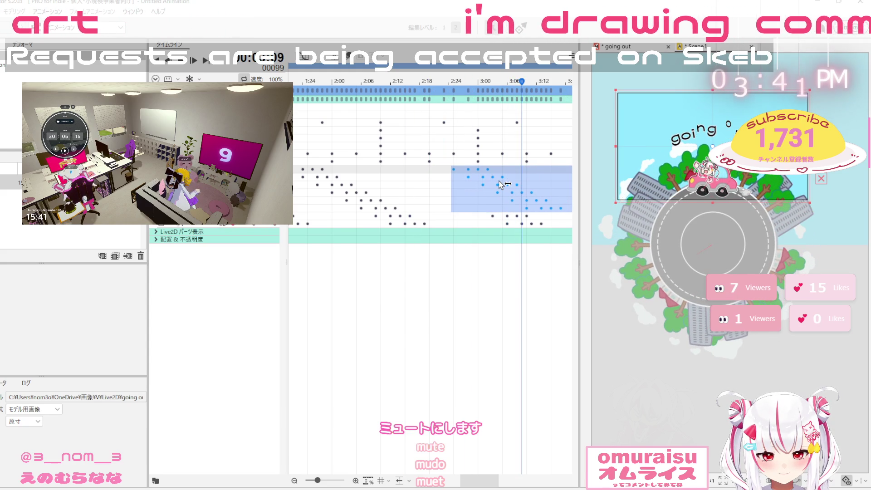
Push the selected letter keyframes slightly later, then return to the animation start
left_click_drag(479, 480, 499, 480)
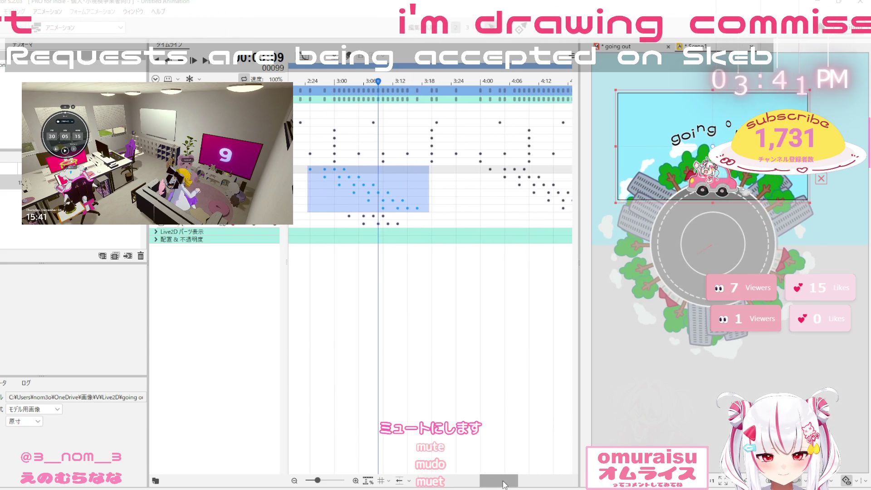
left_click_drag(380, 195, 403, 195)
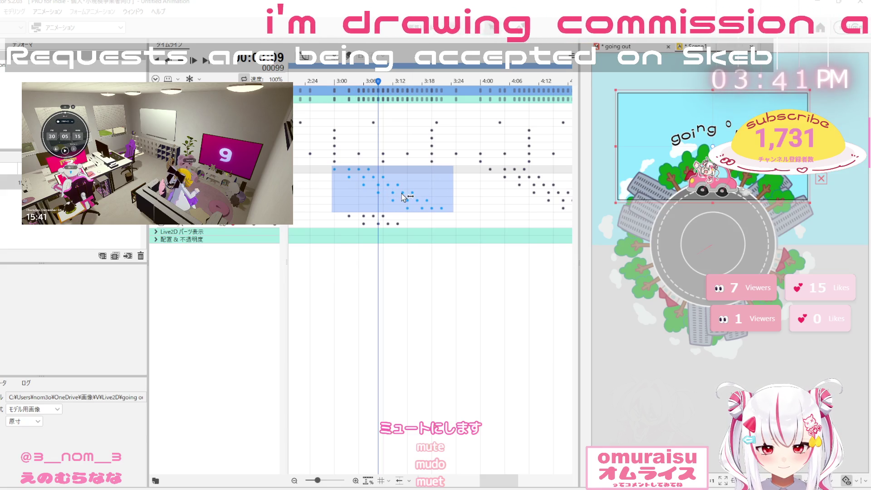
mouse_move(342, 213)
left_mouse_down()
mouse_move(360, 227)
mouse_move(413, 234)
mouse_move(446, 220)
left_mouse_up()
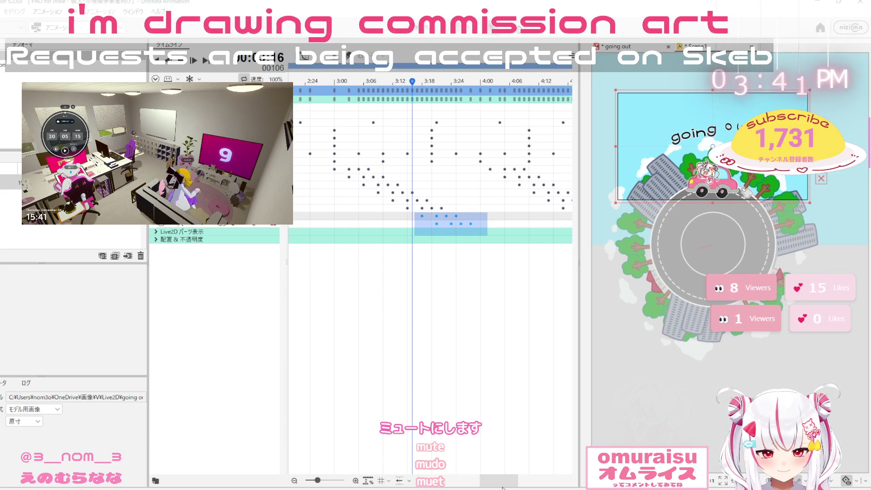
key("Home")
left_click_drag(449, 480, 479, 479)
Select the letter keyframe groups around 2:00, between 1:00 and 2:00, and before 1:06
mouse_move(506, 227)
left_mouse_down()
mouse_move(384, 197)
mouse_move(443, 200)
left_mouse_up()
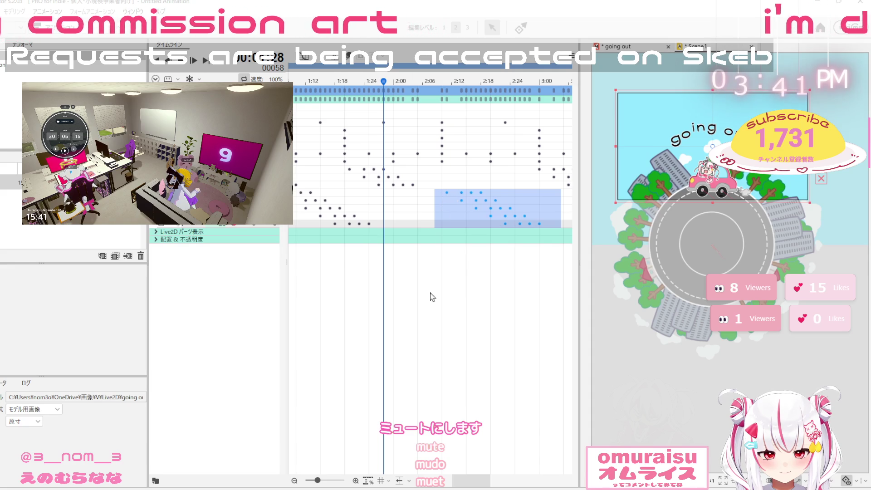
mouse_move(472, 481)
left_mouse_down()
mouse_move(501, 485)
mouse_move(447, 477)
mouse_move(465, 478)
left_mouse_up()
mouse_move(385, 166)
left_mouse_down()
mouse_move(462, 187)
mouse_move(523, 190)
mouse_move(512, 191)
left_mouse_up()
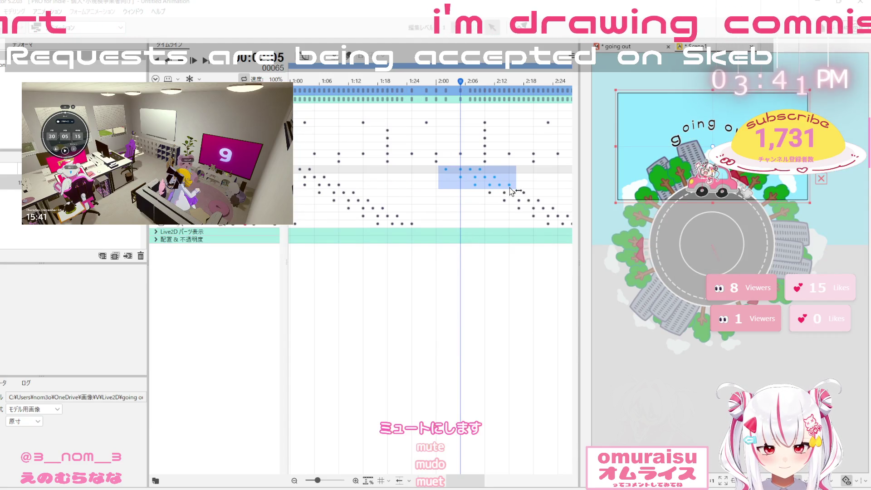
mouse_move(477, 482)
left_mouse_down()
mouse_move(495, 486)
mouse_move(472, 485)
left_mouse_up()
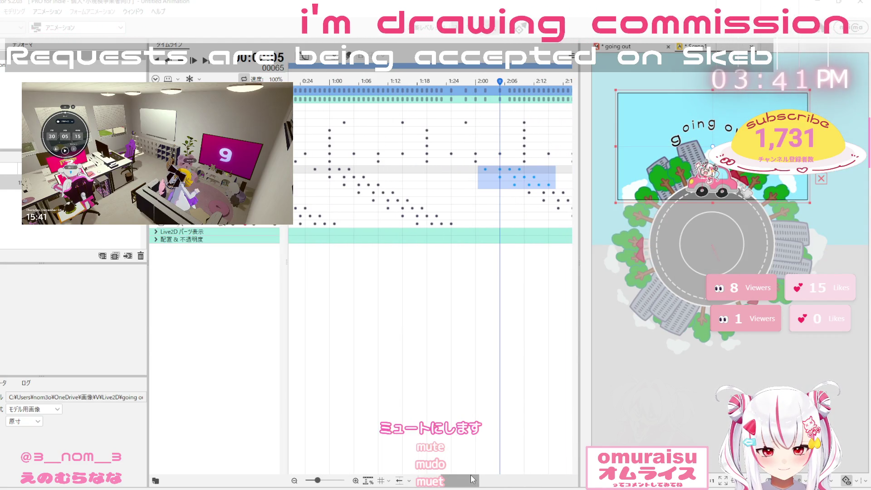
mouse_move(478, 231)
left_mouse_down()
mouse_move(394, 210)
mouse_move(343, 182)
mouse_move(376, 183)
left_mouse_up()
left_click(358, 192)
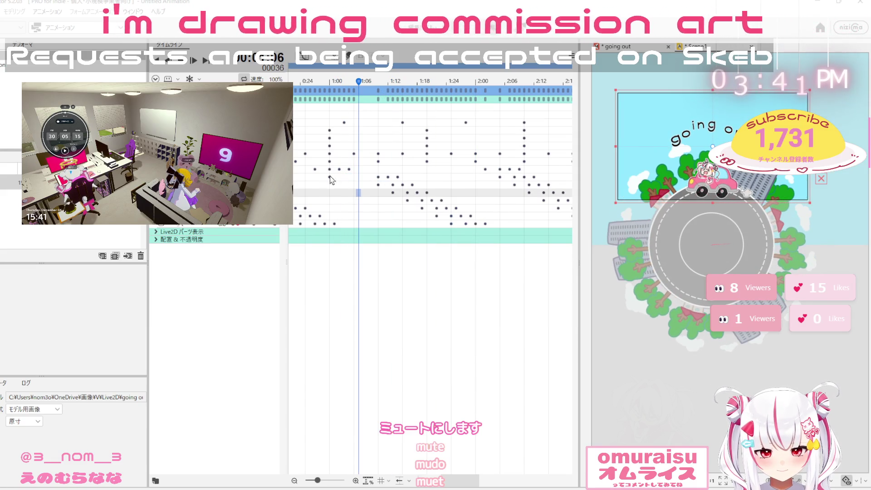
mouse_move(303, 167)
left_mouse_down()
mouse_move(354, 179)
mouse_move(384, 175)
left_mouse_up()
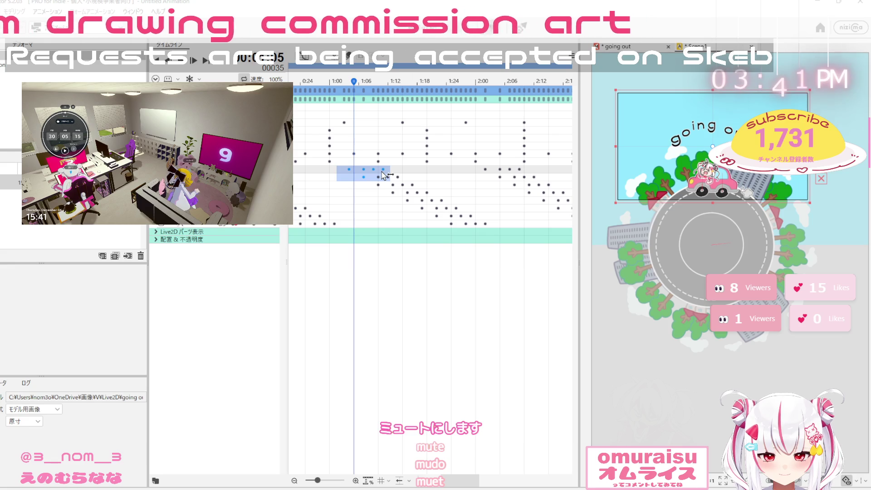
Shift the staggered letter block slightly earlier and move the 2:00 keyframe one frame later
mouse_move(343, 167)
left_mouse_down()
mouse_move(363, 186)
mouse_move(486, 226)
left_mouse_up()
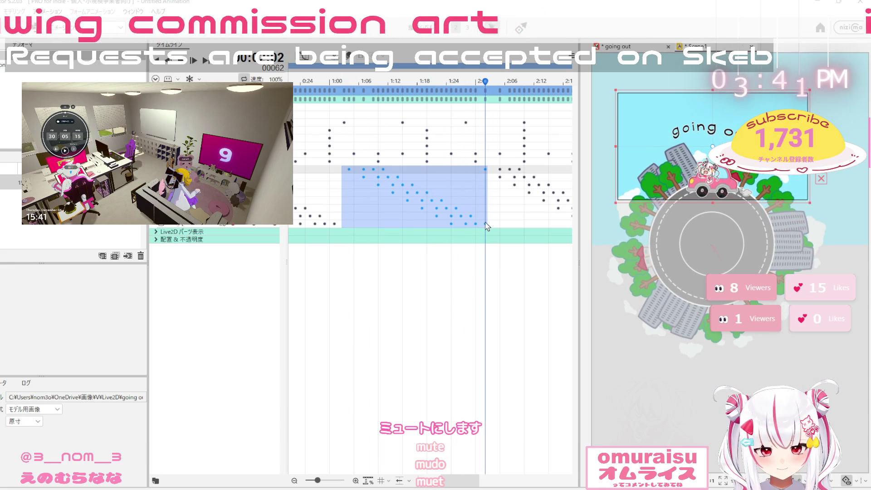
left_click_drag(483, 224, 477, 224)
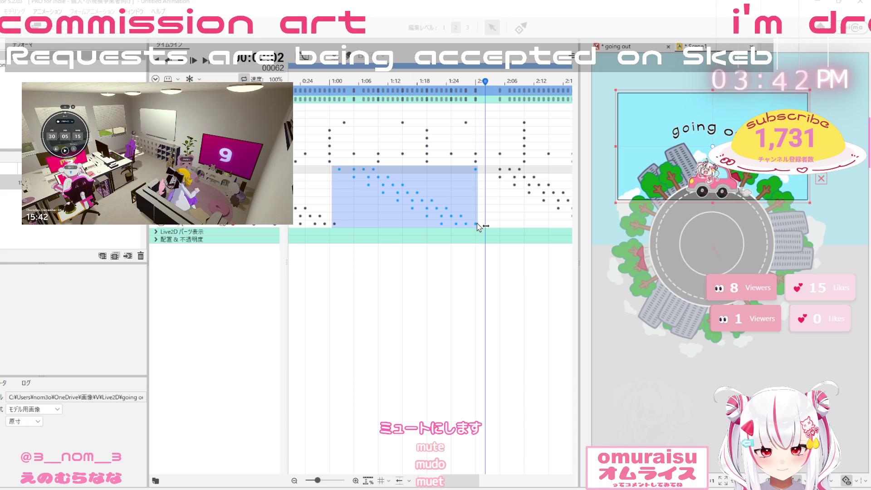
left_click(491, 192)
left_click(476, 169)
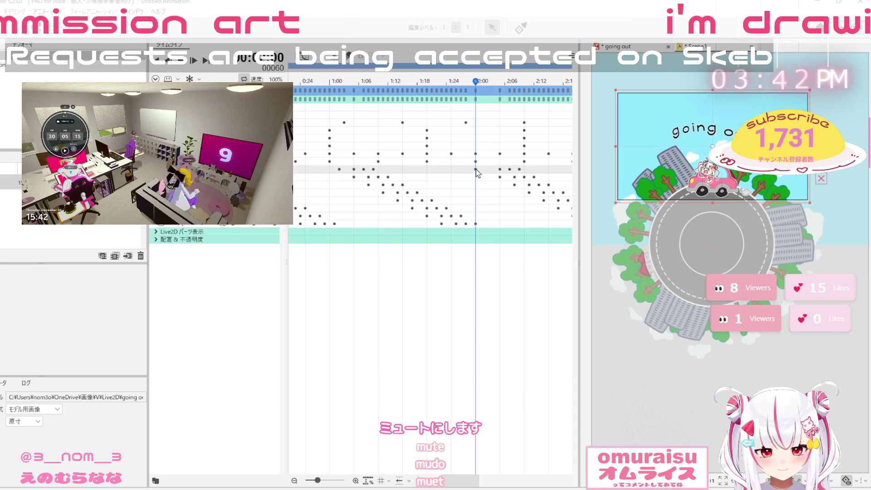
mouse_move(477, 172)
left_mouse_down()
mouse_move(567, 190)
mouse_move(567, 227)
mouse_move(429, 224)
left_mouse_up()
left_click(499, 193)
Nudge one letter keyframe later, select the last group near 4:00, and rewind
left_click(428, 170)
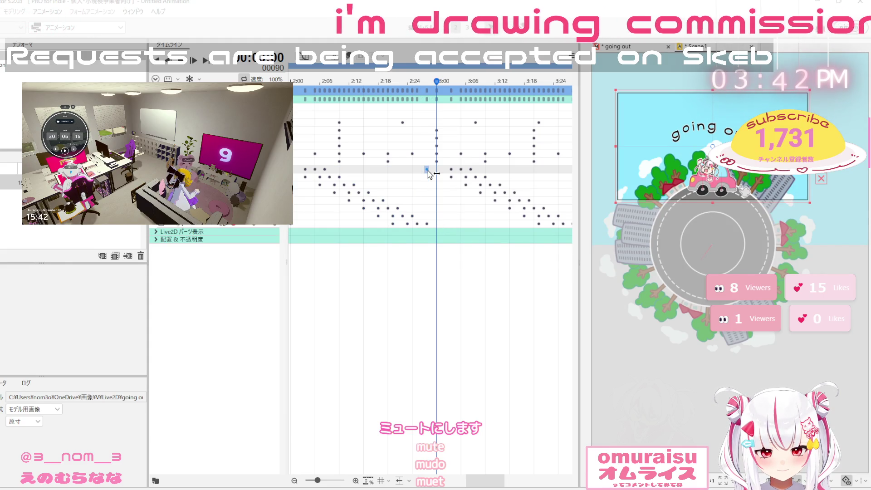
left_click_drag(428, 172, 438, 175)
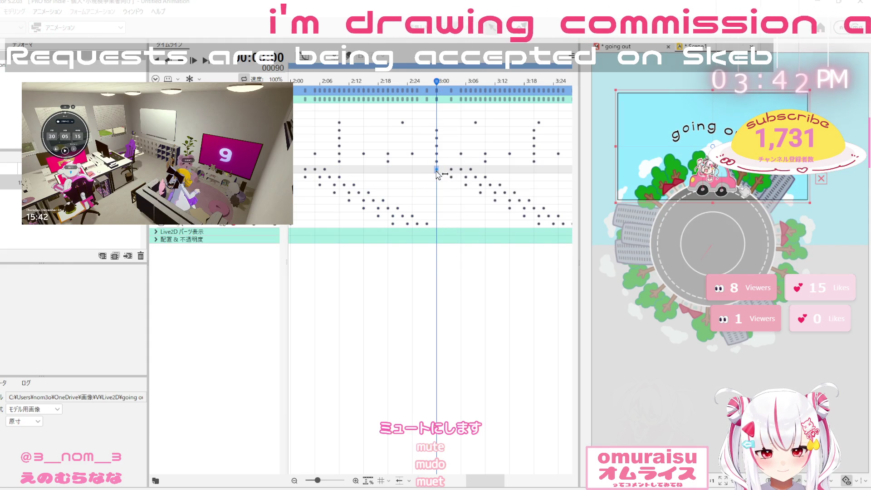
left_click_drag(491, 481, 529, 481)
left_click_drag(512, 235, 356, 168)
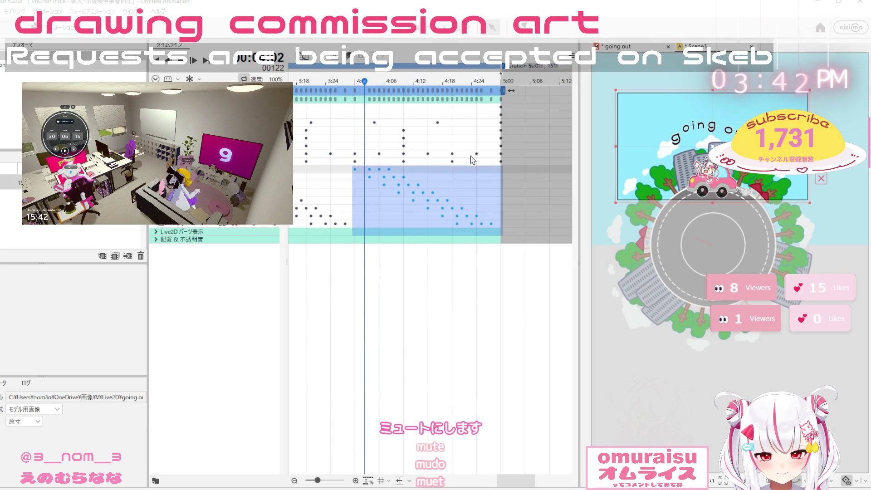
left_click(155, 68)
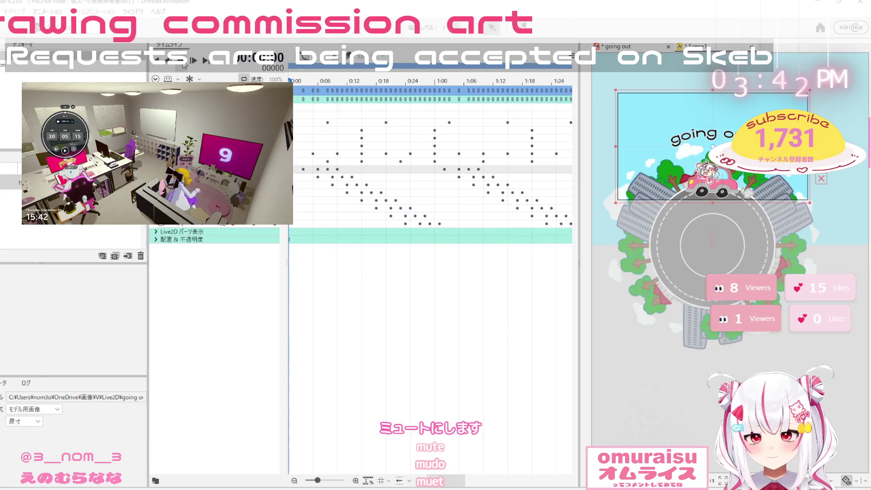
Preview the bounce, rewind, then display all letter keyframe rows as graph curves
left_click(184, 66)
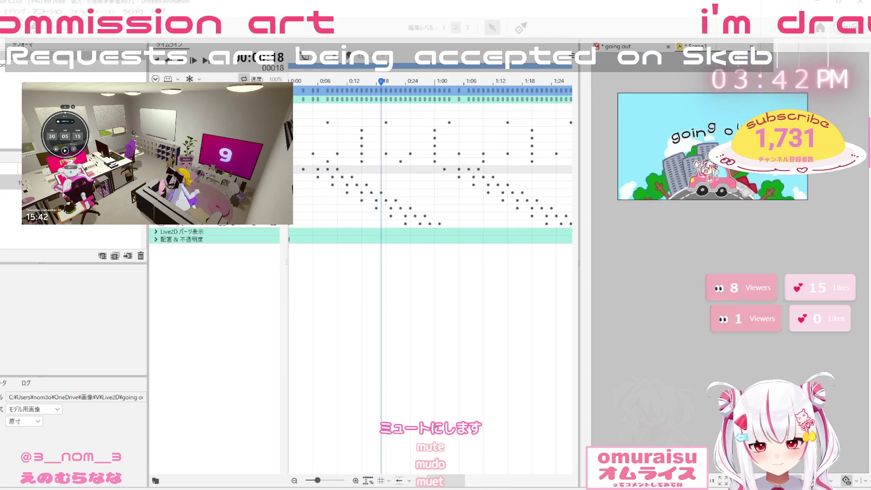
left_click(184, 67)
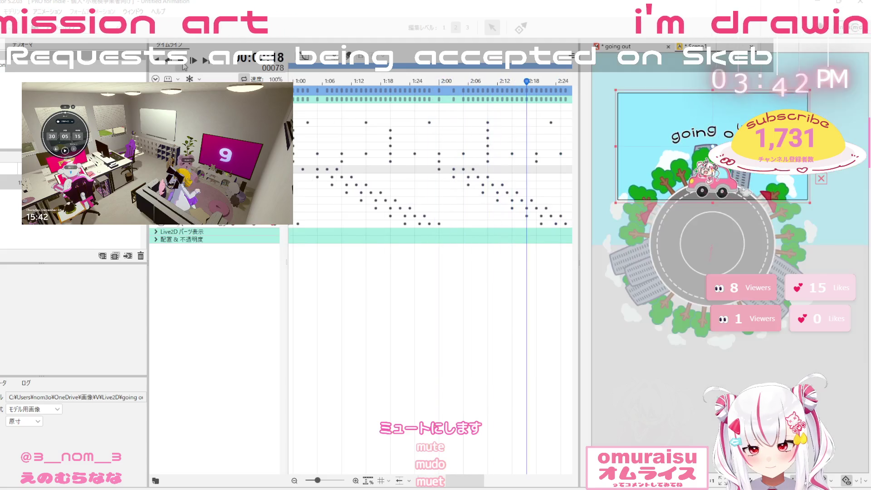
left_click(157, 67)
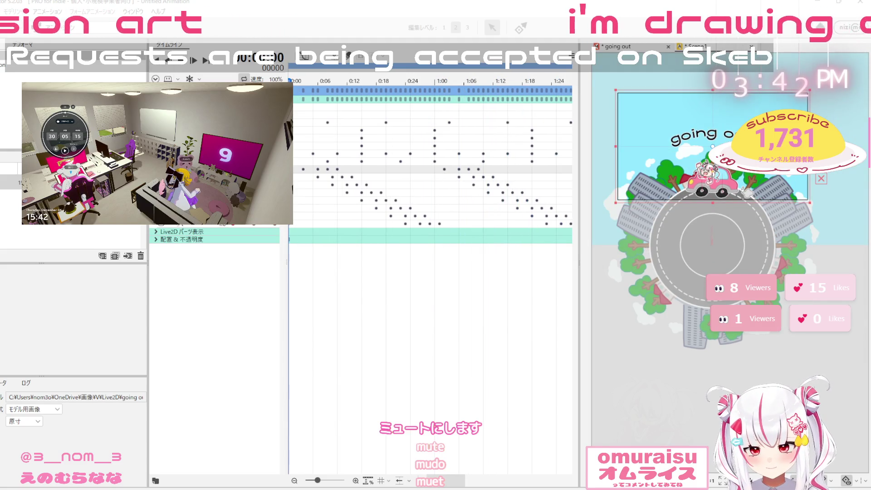
left_click(325, 92)
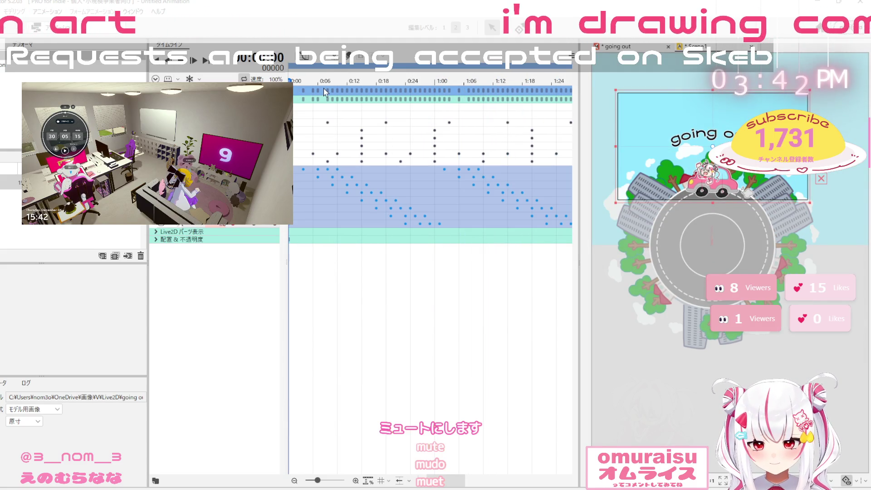
key("ctrl+g")
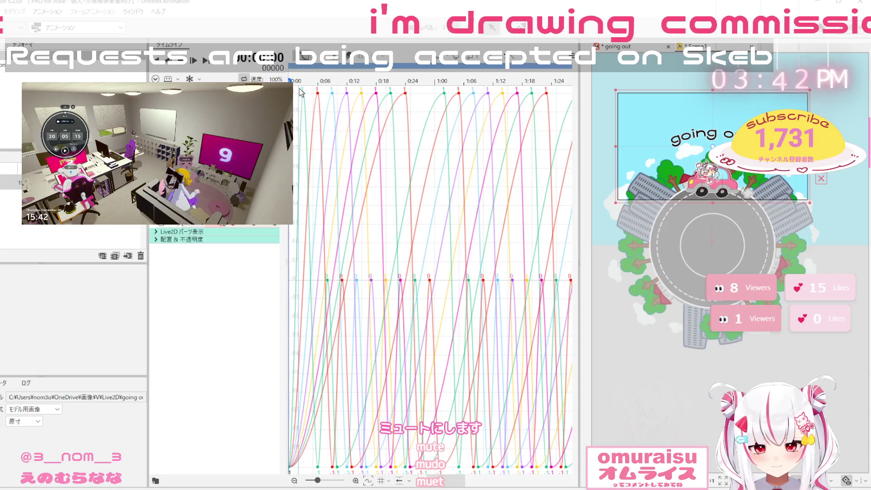
key("space")
key("space")
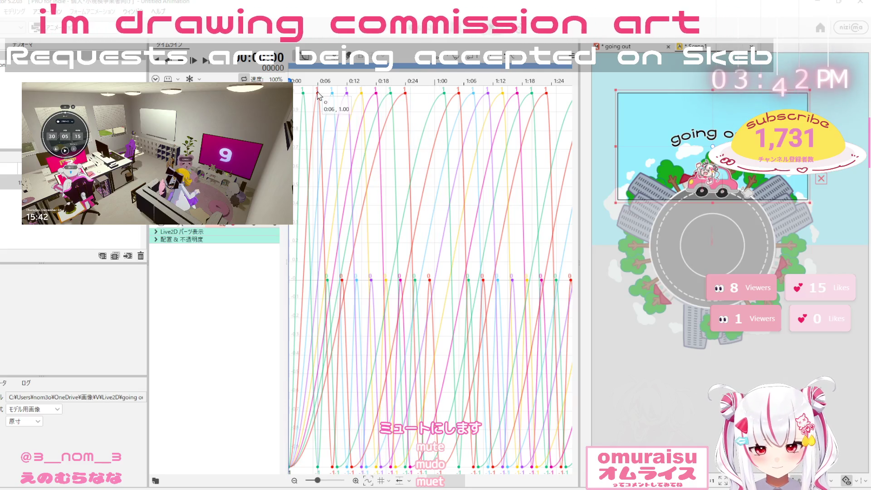
left_click(304, 93)
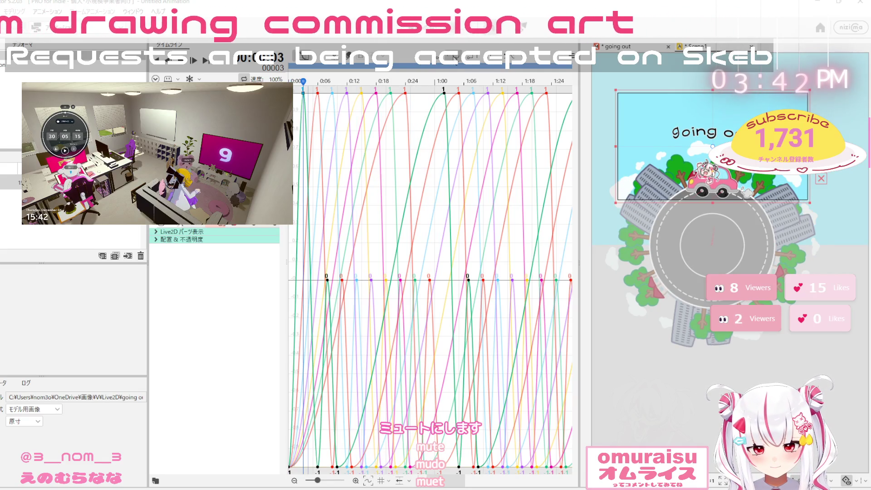
left_click(291, 467)
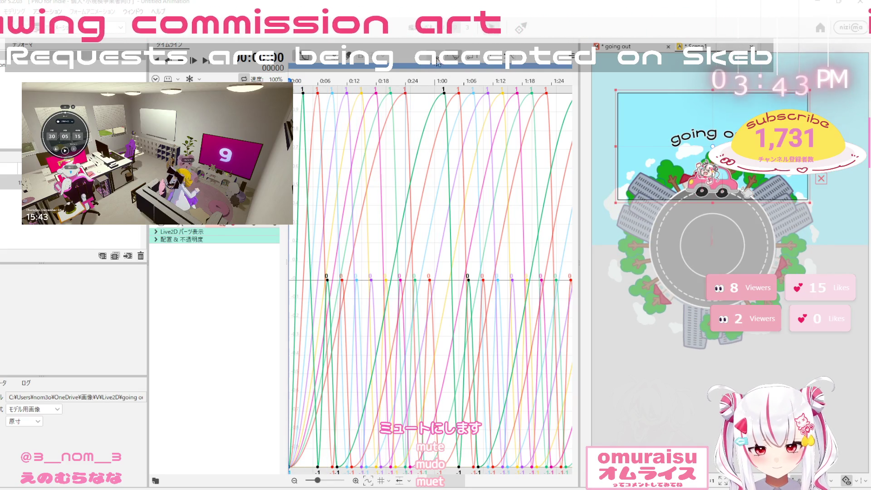
left_click(318, 93)
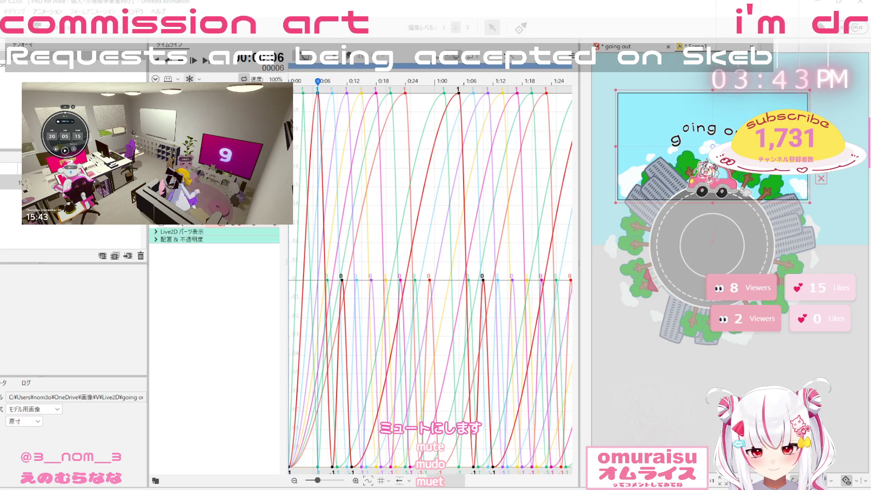
left_click(181, 65)
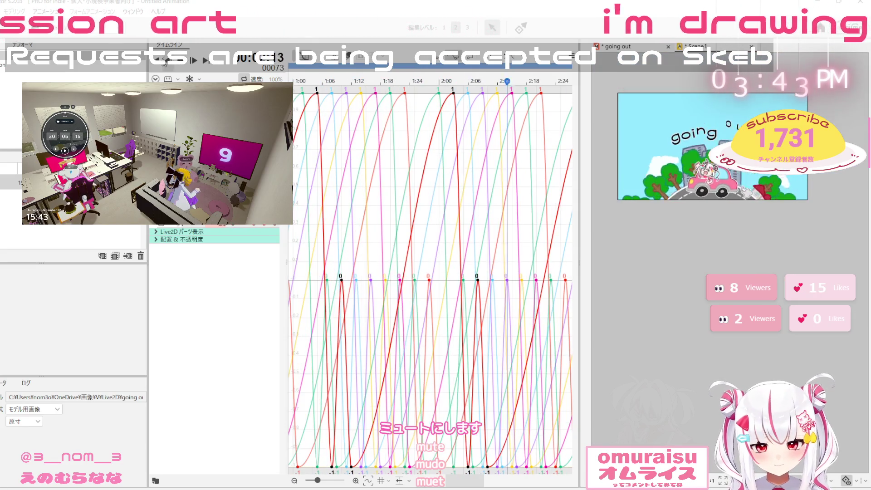
left_click(159, 62)
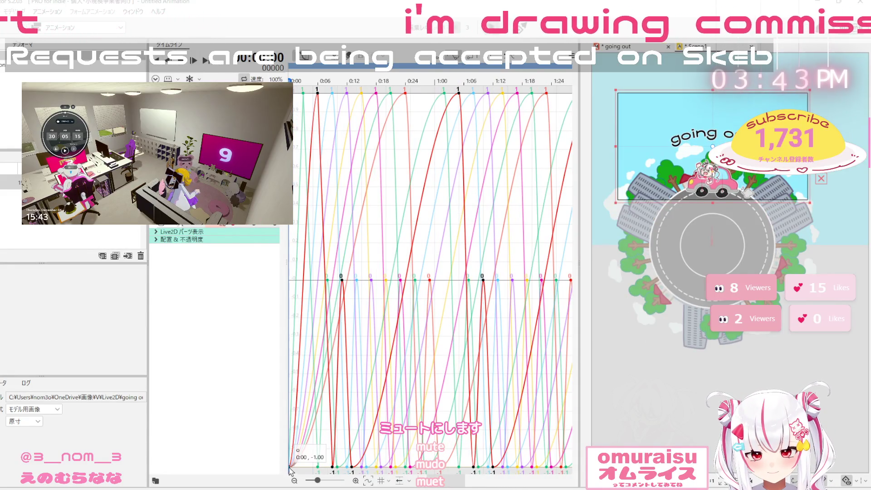
left_click(332, 94)
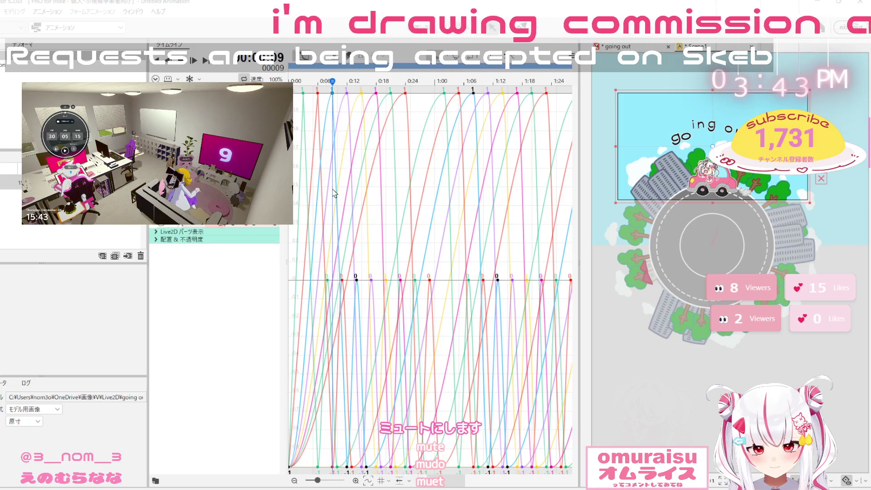
left_click(358, 280)
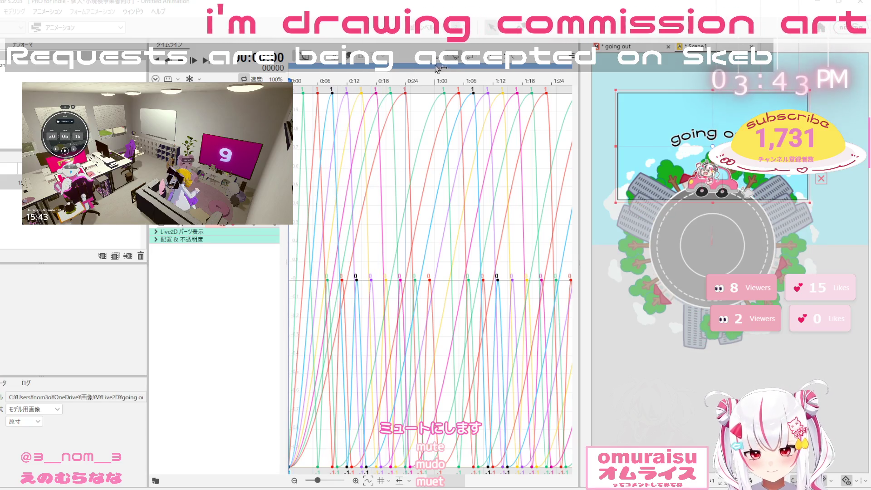
left_click(347, 93)
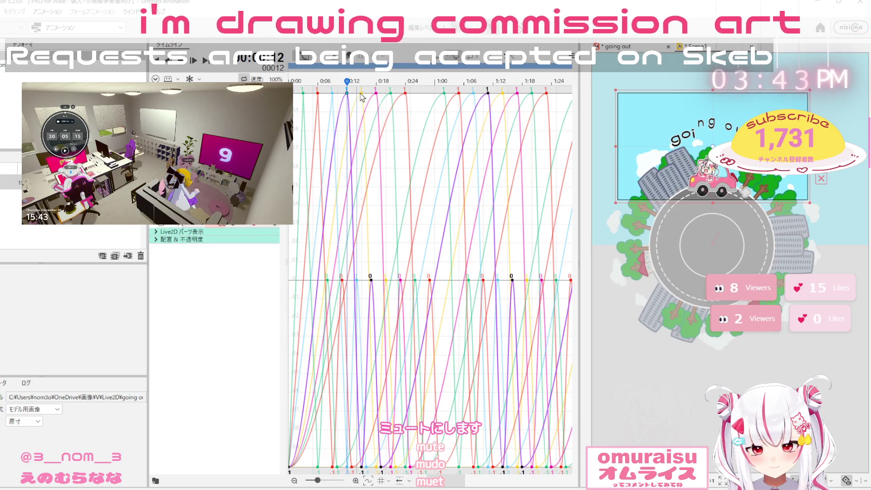
left_click(363, 96)
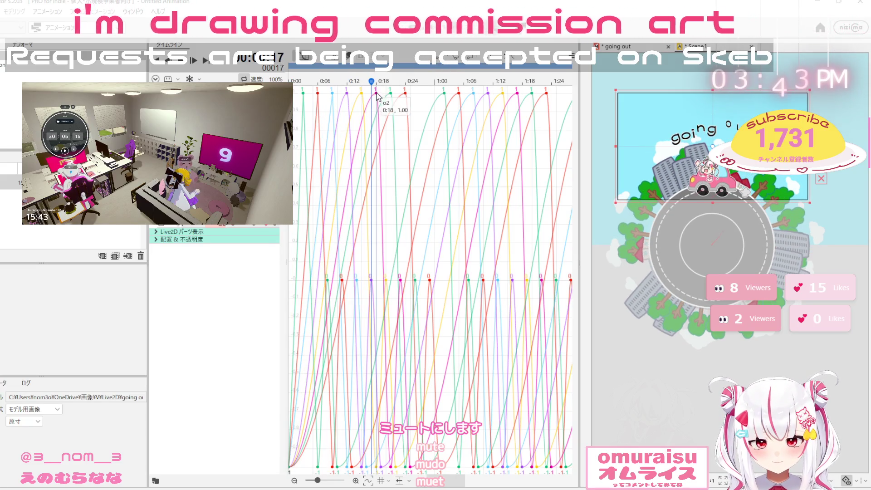
left_click(348, 91)
mouse_move(348, 91)
left_mouse_down()
mouse_move(601, 108)
mouse_move(430, 105)
left_mouse_up()
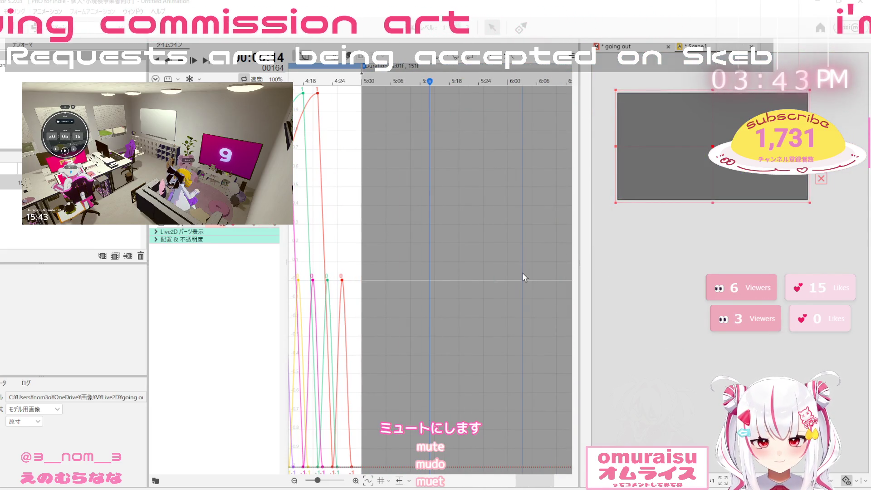
left_click(411, 483)
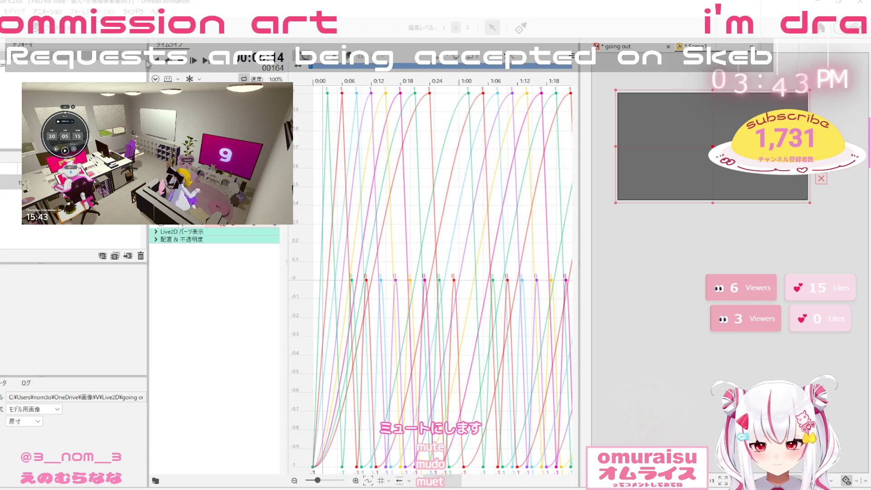
left_click(180, 65)
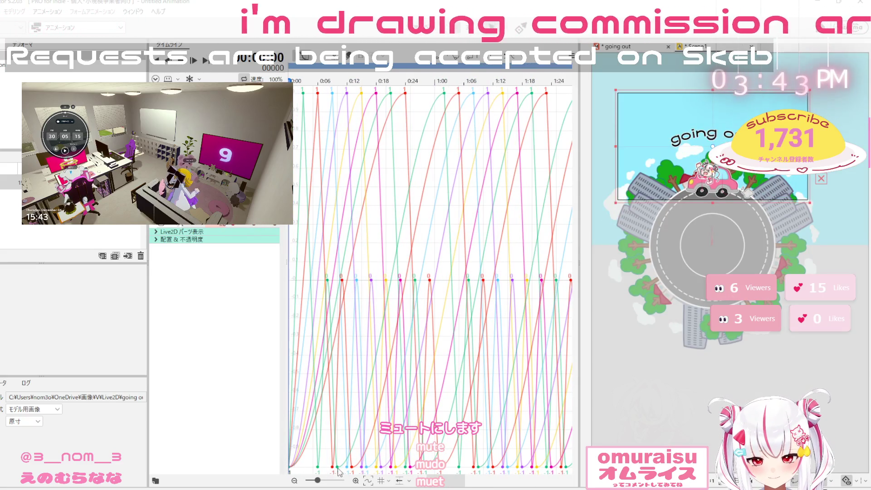
left_click(281, 462)
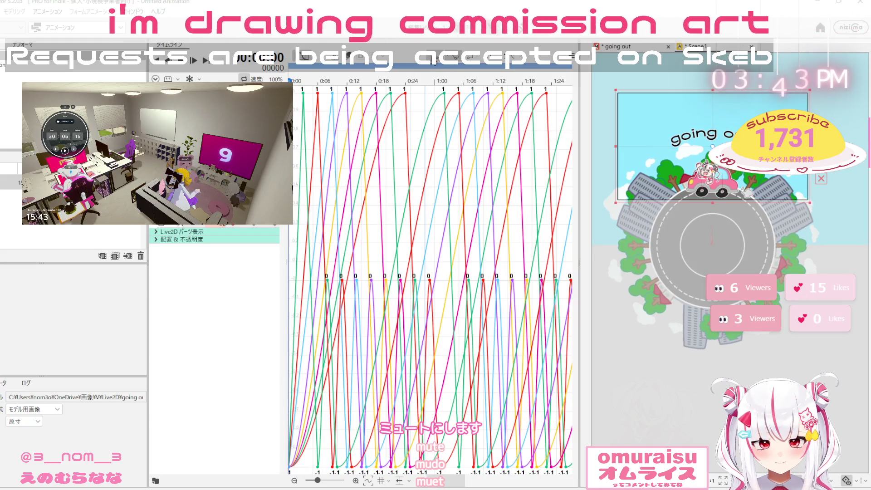
Set the selected bounce curves to linear interpolation and replay from the beginning
key("Escape")
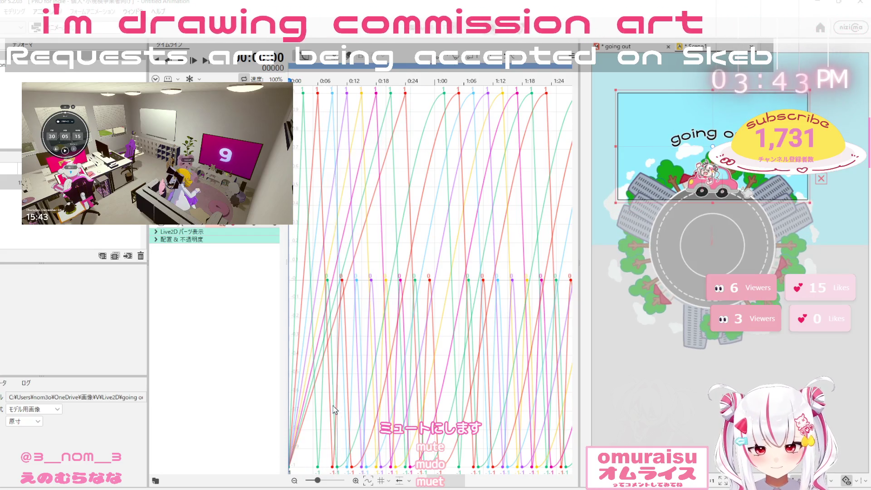
key("space")
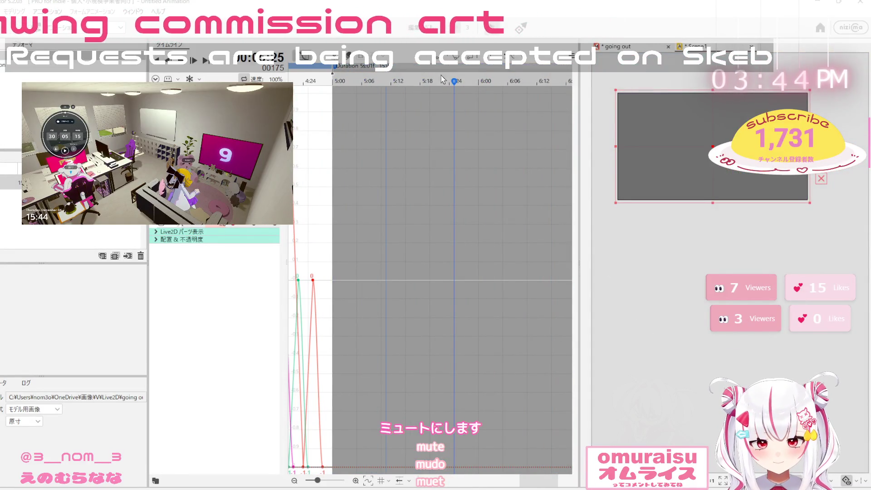
left_click(158, 66)
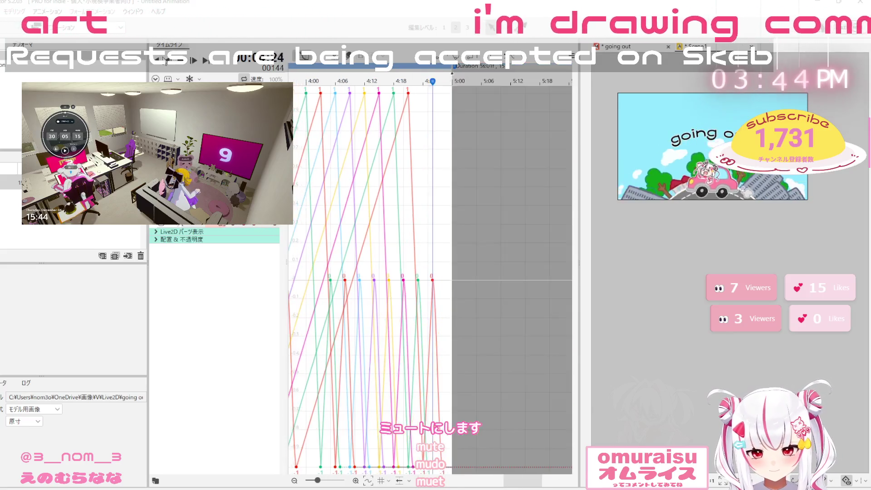
Clear the keyframe selection and replay the animation from the first frame
left_click(155, 64)
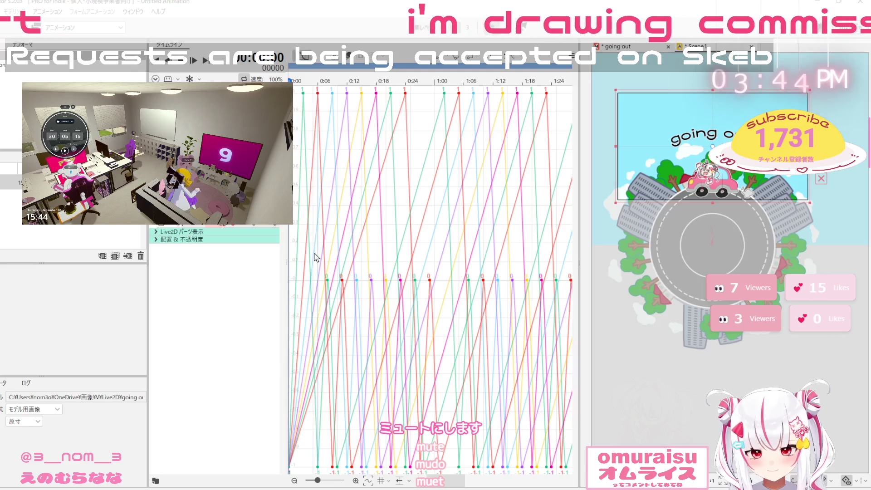
mouse_move(317, 266)
left_mouse_down()
mouse_move(431, 307)
mouse_move(583, 322)
mouse_move(596, 332)
mouse_move(519, 325)
mouse_move(499, 311)
mouse_move(474, 80)
left_mouse_up()
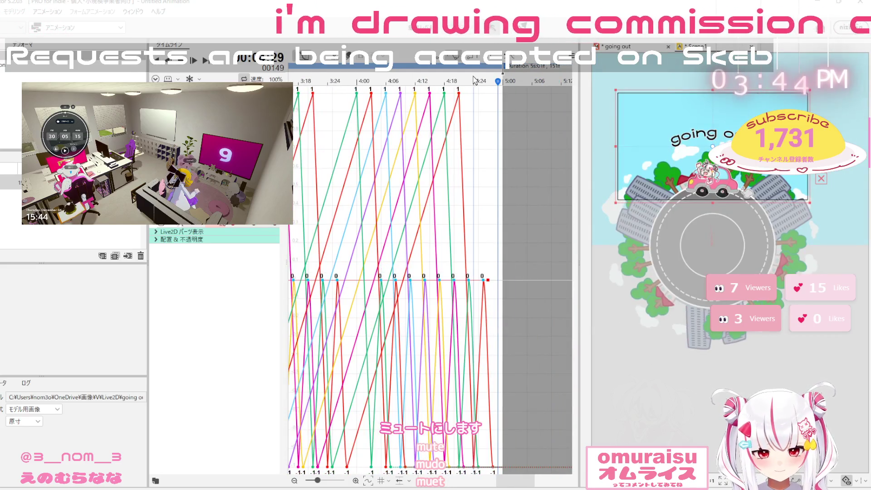
left_click(437, 66)
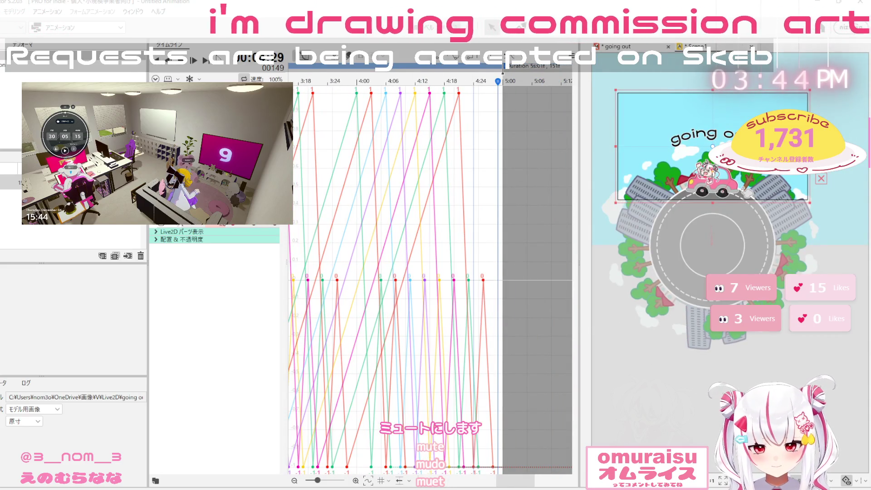
left_click(163, 63)
left_click(182, 65)
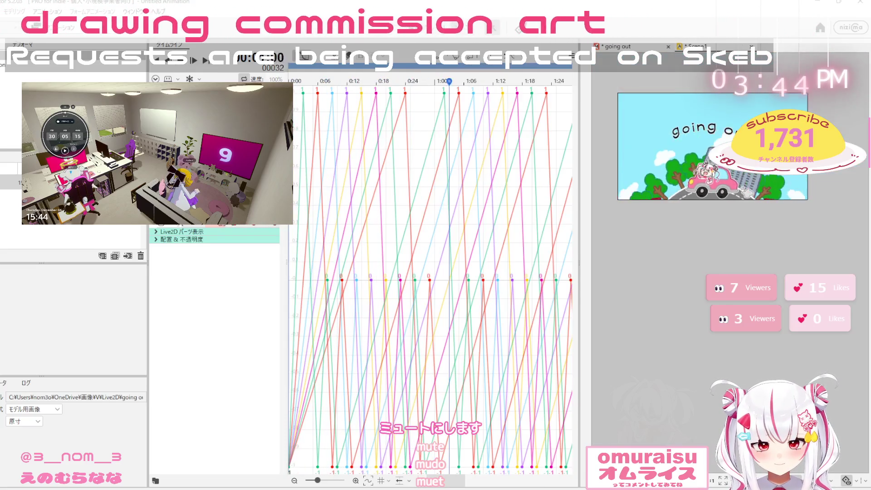
left_click(159, 66)
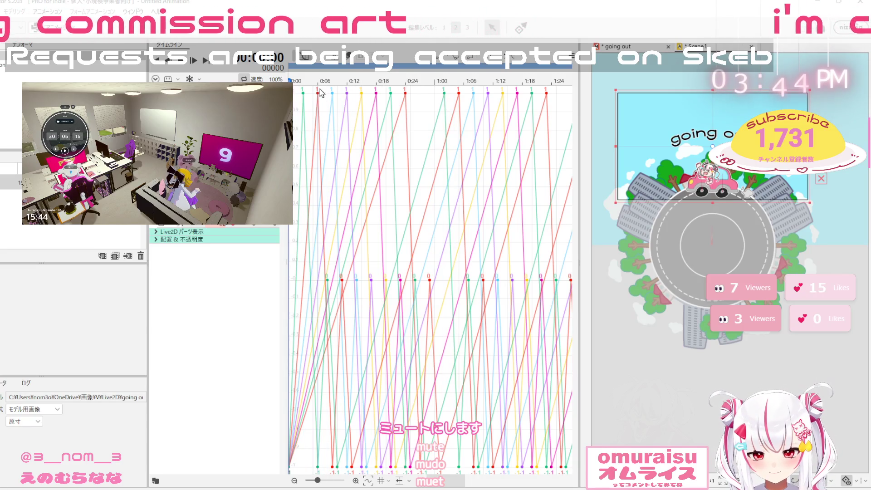
Make the curve after the 0:22 keyframe a stepped drop and replay the animation
left_click(390, 92)
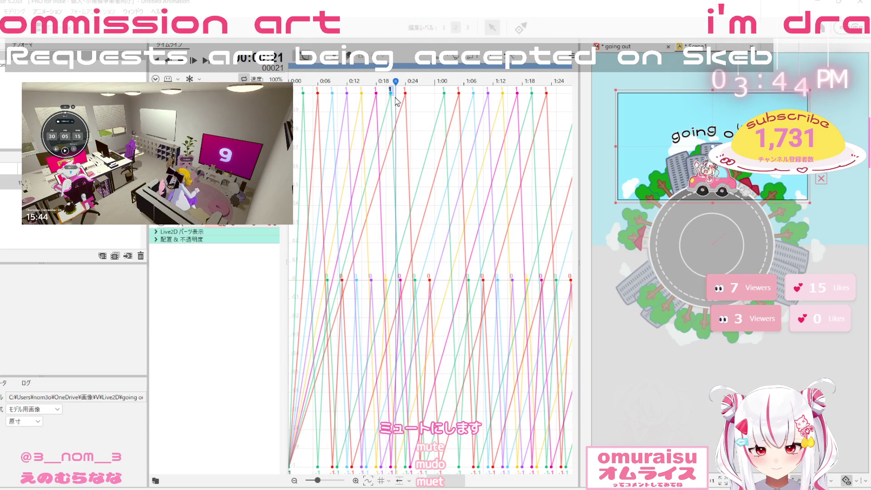
left_click(471, 64)
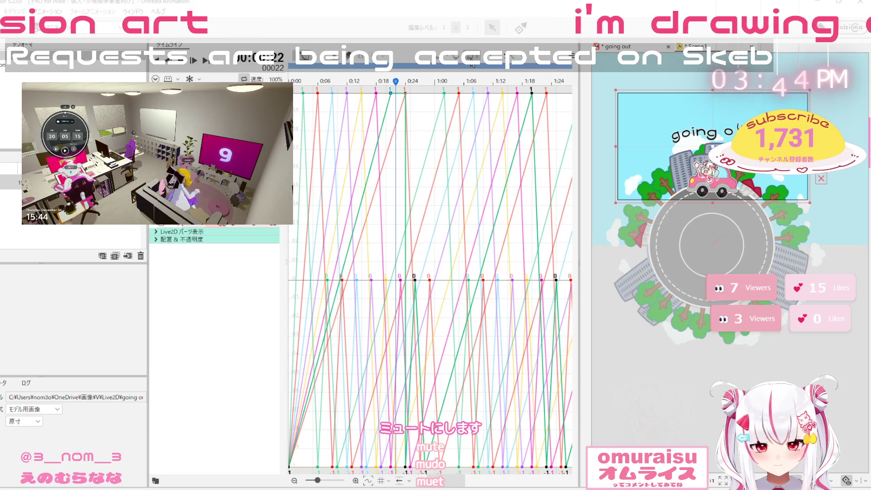
left_click(471, 63)
left_click(489, 63)
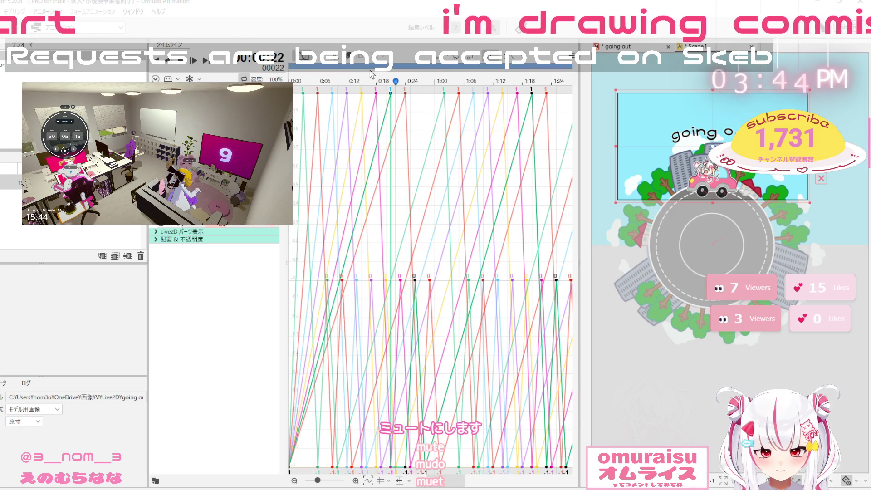
left_click(169, 64)
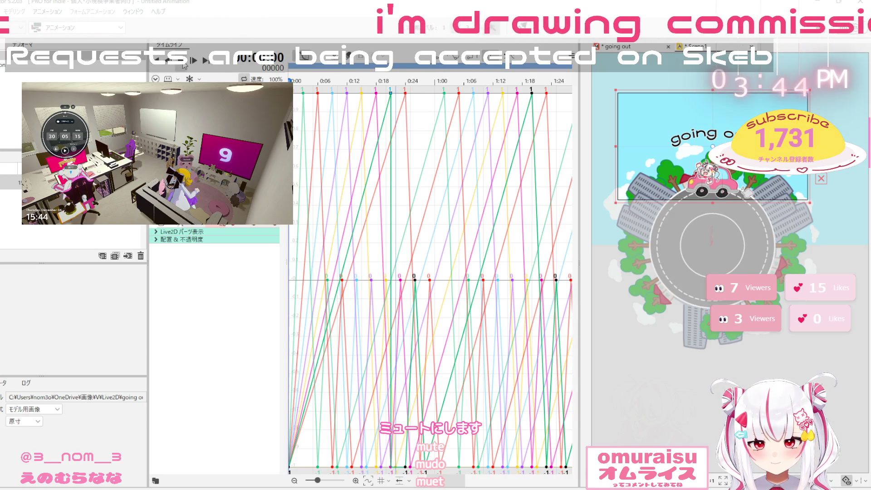
left_click(184, 66)
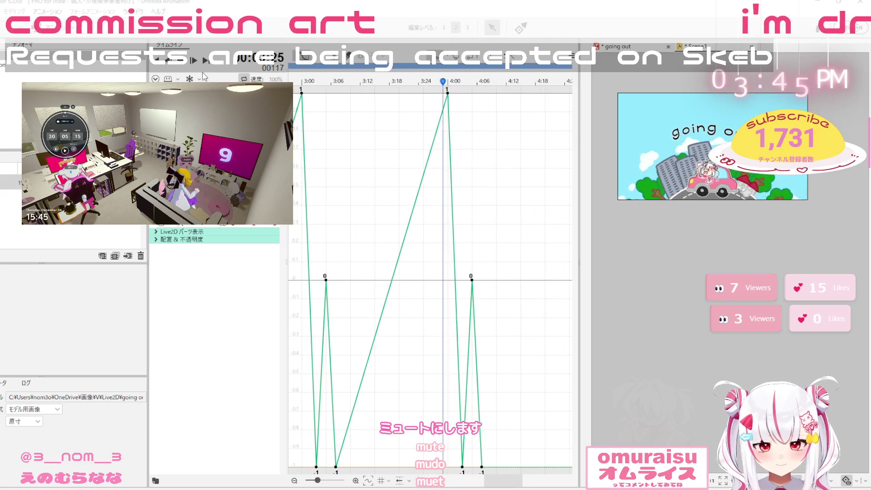
key("space")
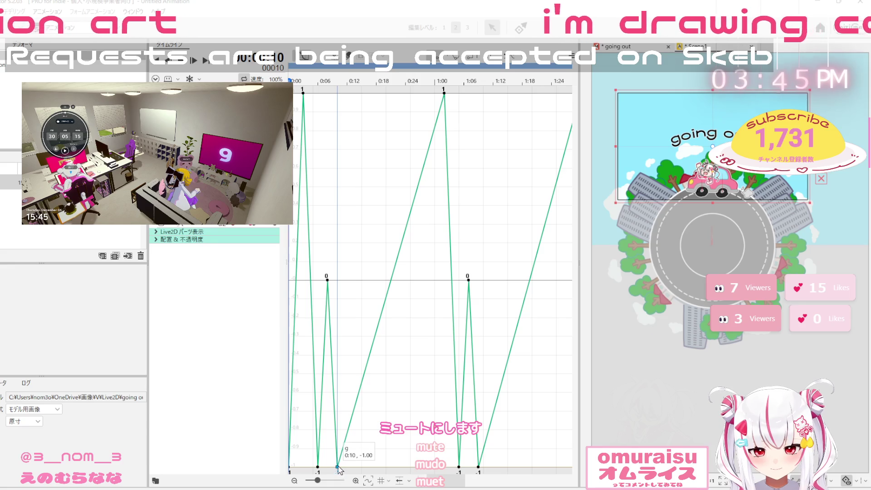
Make the segments after the 0:10 and 1:09 keyframes stepped holds and preview
left_click(337, 467)
left_click(476, 67)
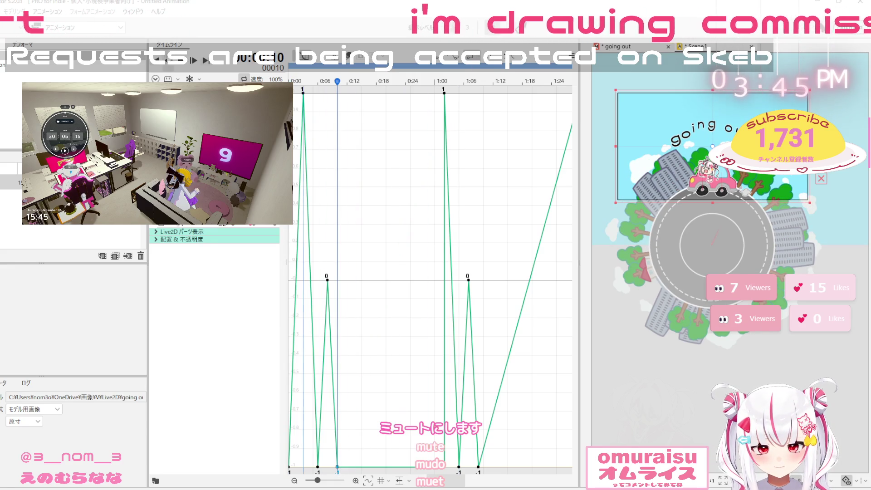
left_click(479, 467)
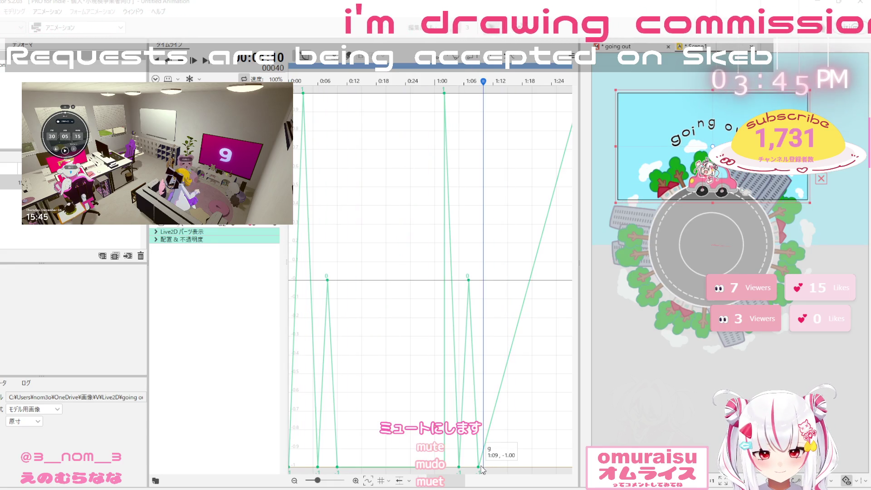
left_click(483, 452)
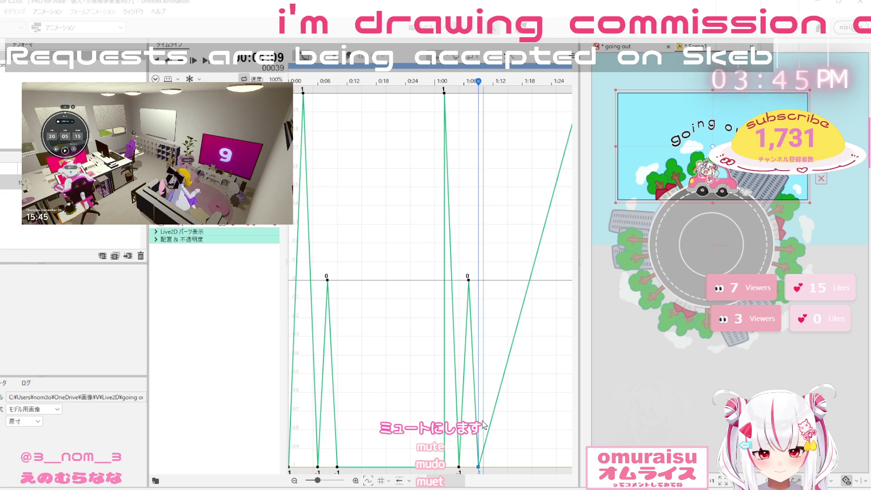
left_click(470, 64)
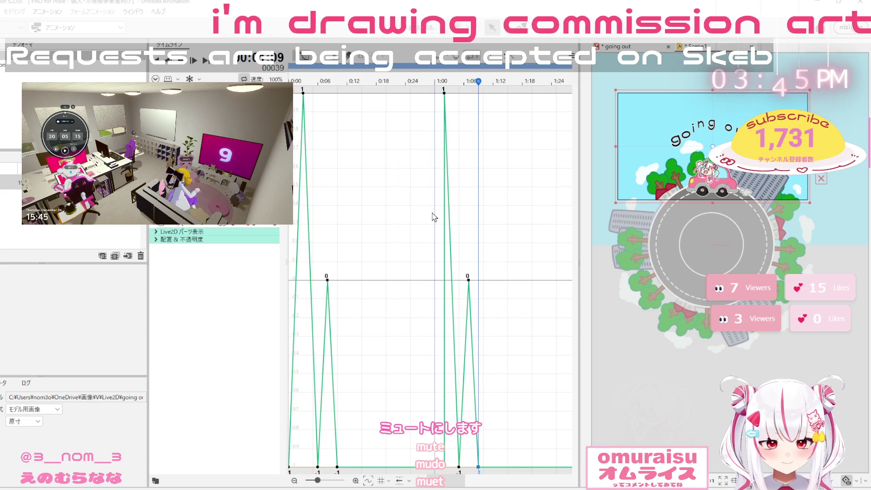
left_click(163, 65)
left_click(181, 67)
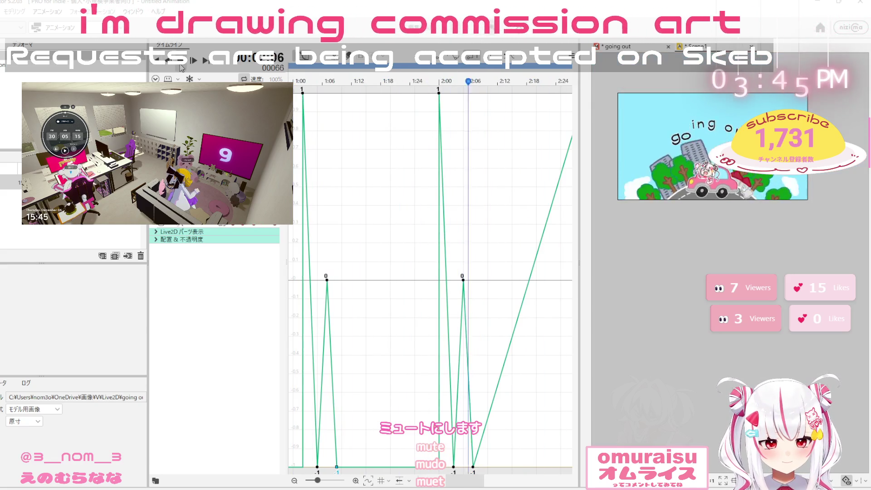
left_click(197, 65)
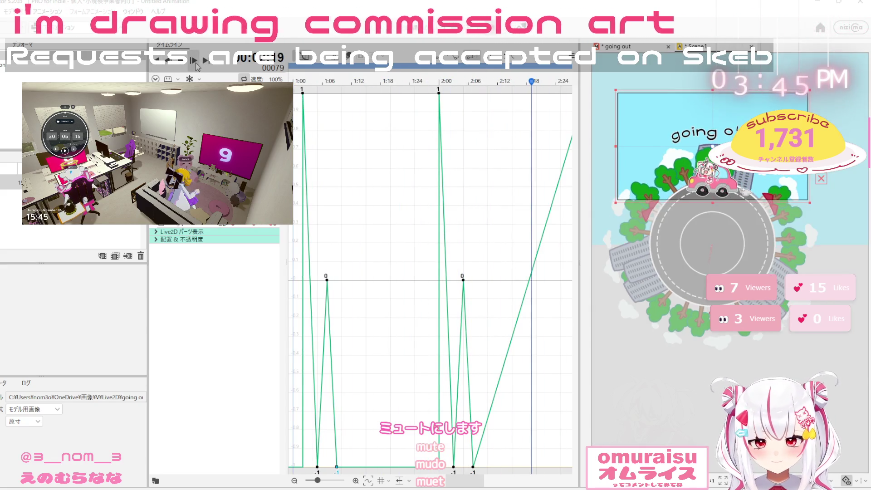
Paste the bounce pattern at 3:00, preview it, and move the 0:12 low keyframe to 0:14
left_click(473, 466)
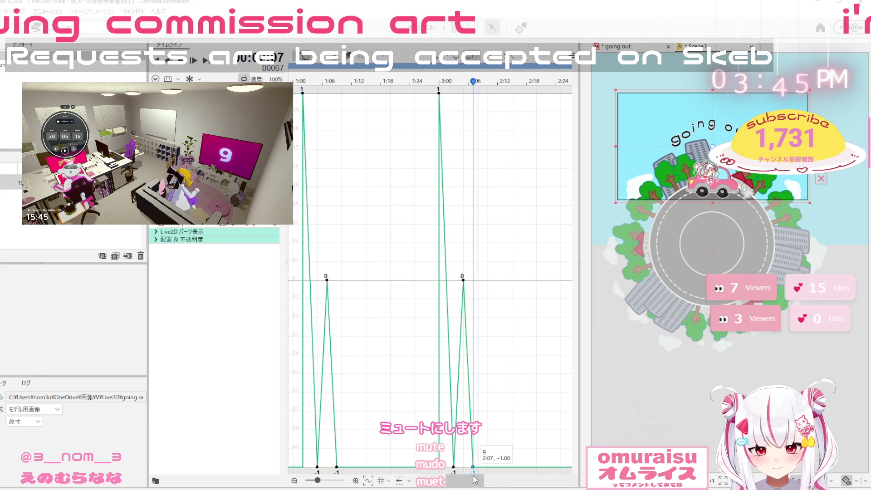
key("ctrl+v")
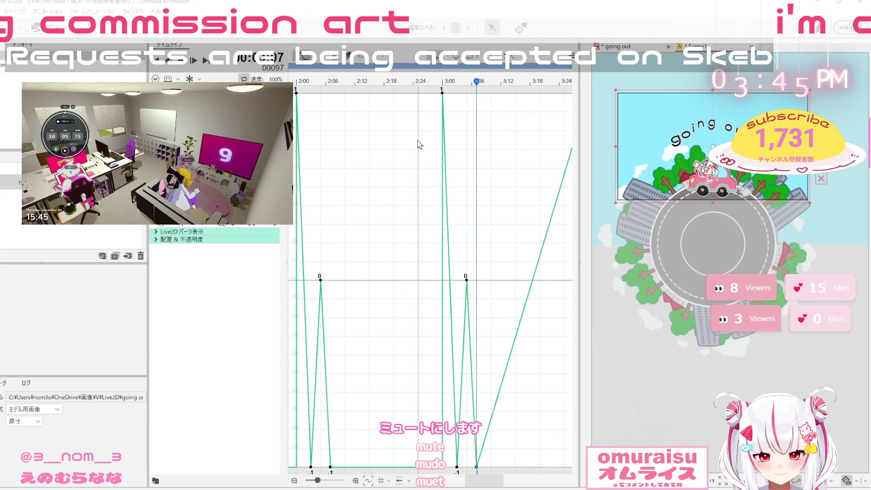
left_click_drag(474, 481, 497, 481)
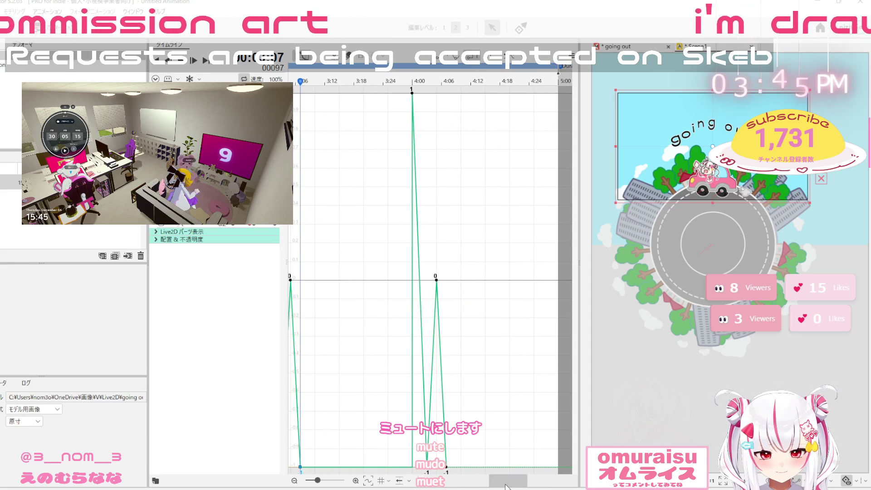
left_click(448, 468)
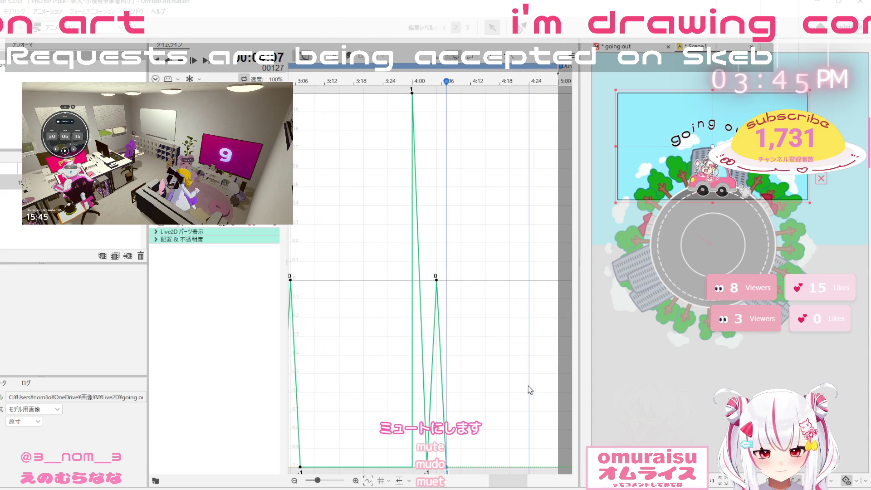
left_click_drag(516, 482, 315, 482)
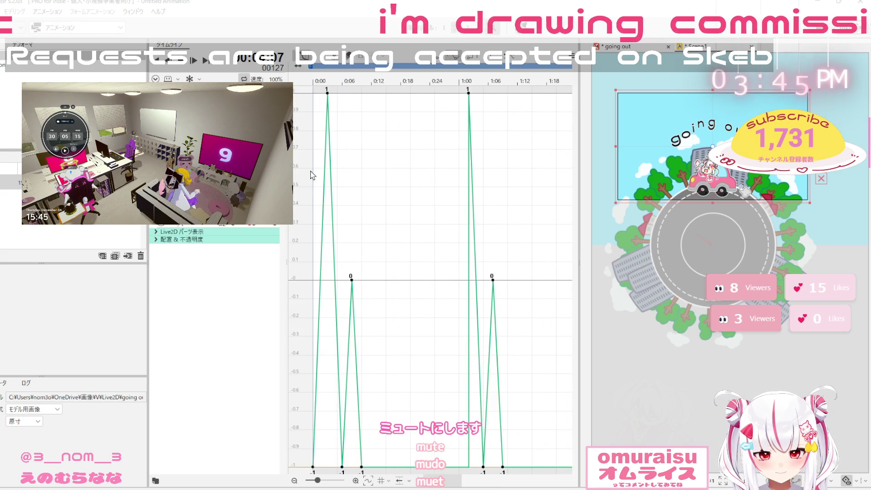
left_click(170, 63)
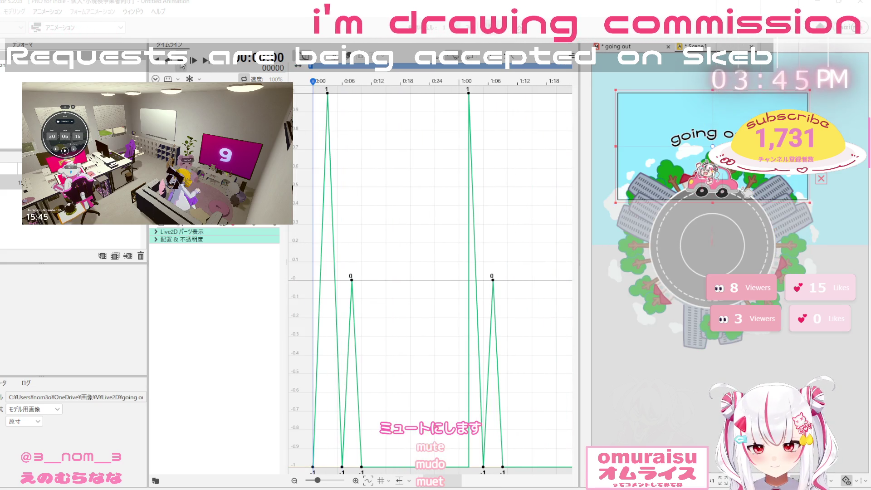
left_click(181, 65)
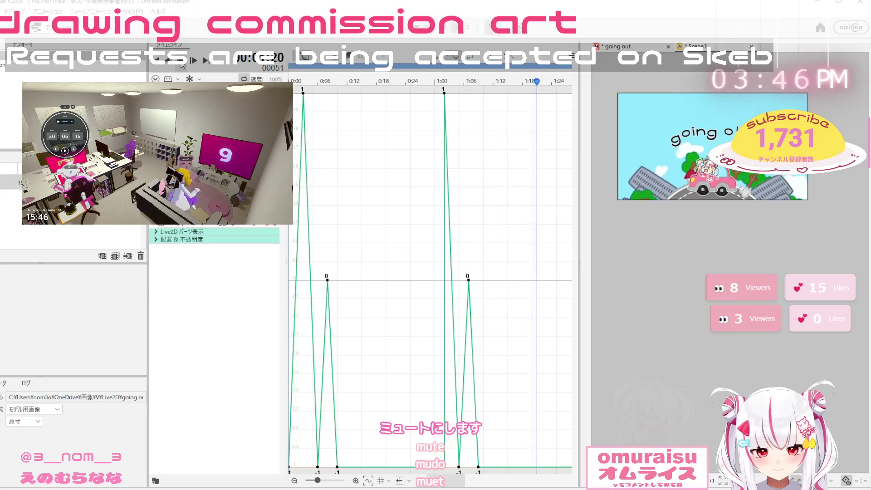
left_click(157, 68)
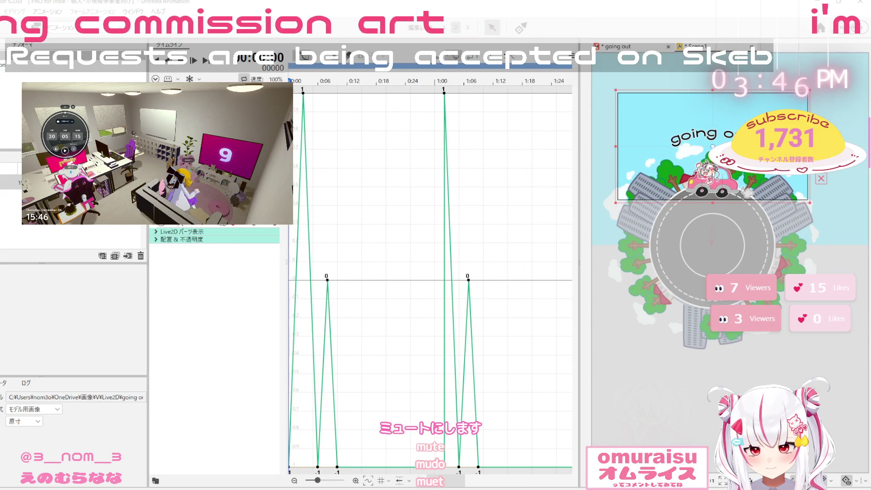
left_click_drag(351, 467, 353, 467)
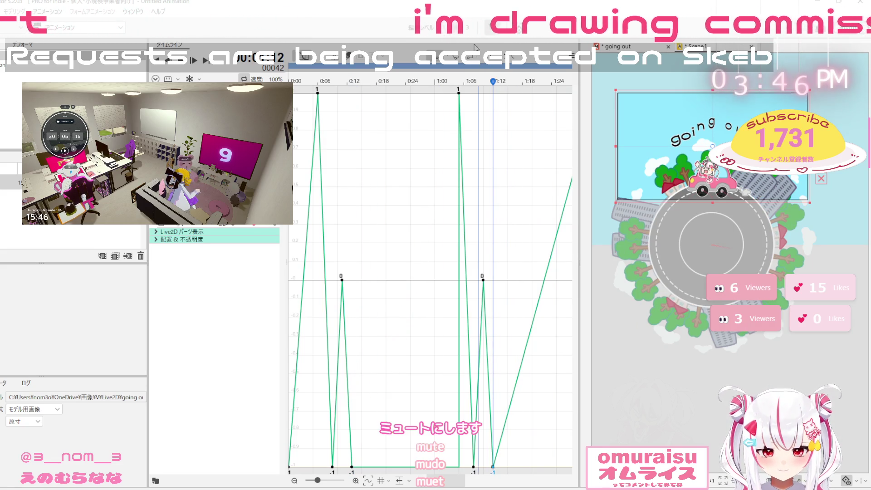
Step-hold after 2:10 and move later bounce keys to start at 0:19, flat until 1:10
left_click_drag(447, 482, 482, 486)
left_click(408, 466)
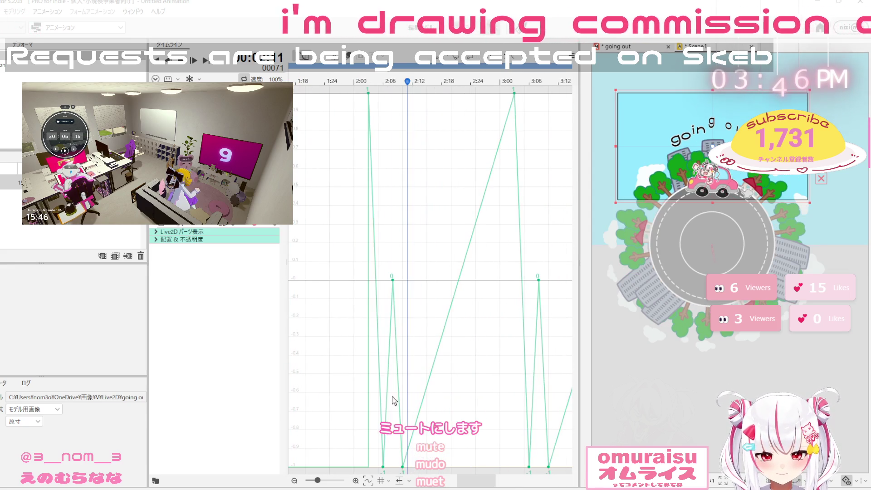
left_click(402, 467)
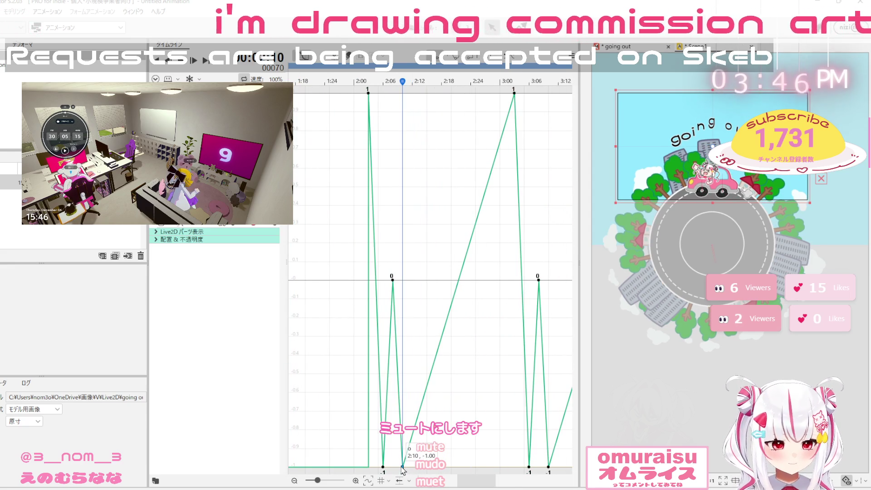
key("space")
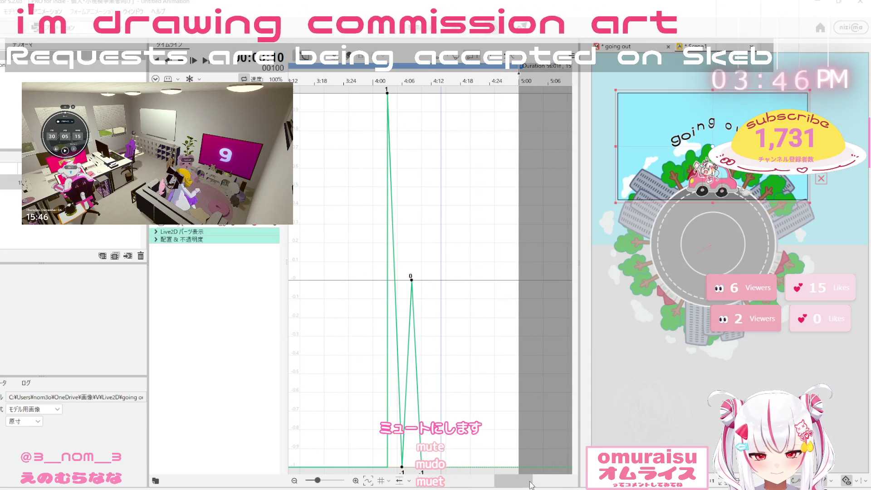
left_click_drag(376, 466, 407, 467)
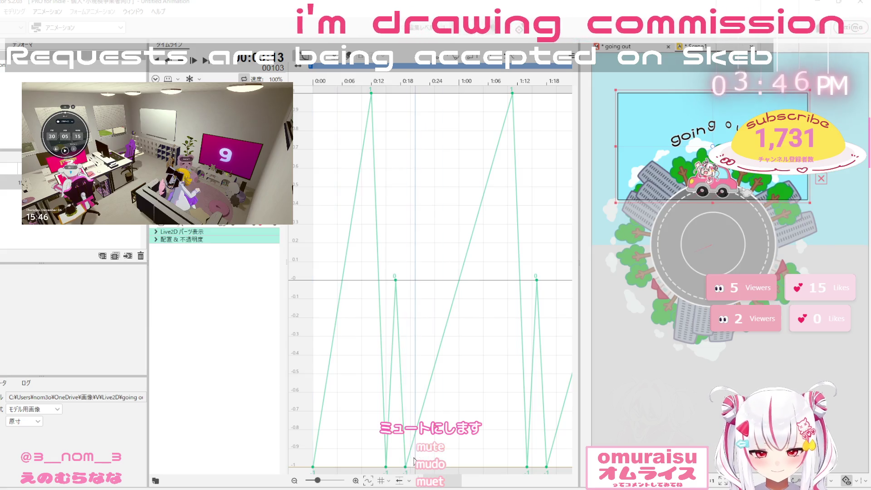
left_click_drag(407, 467, 542, 469)
left_click(545, 467)
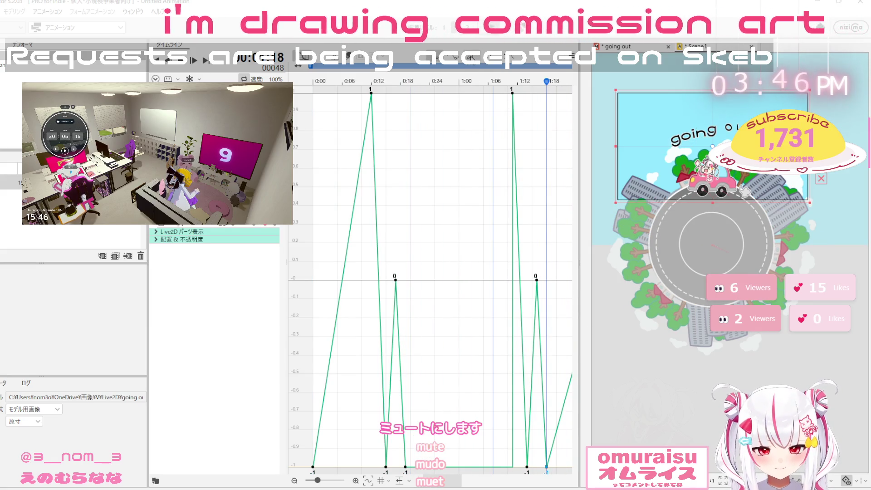
Set the first segment from the 0:00 keyframe to a flat stepped hold
left_click(318, 190)
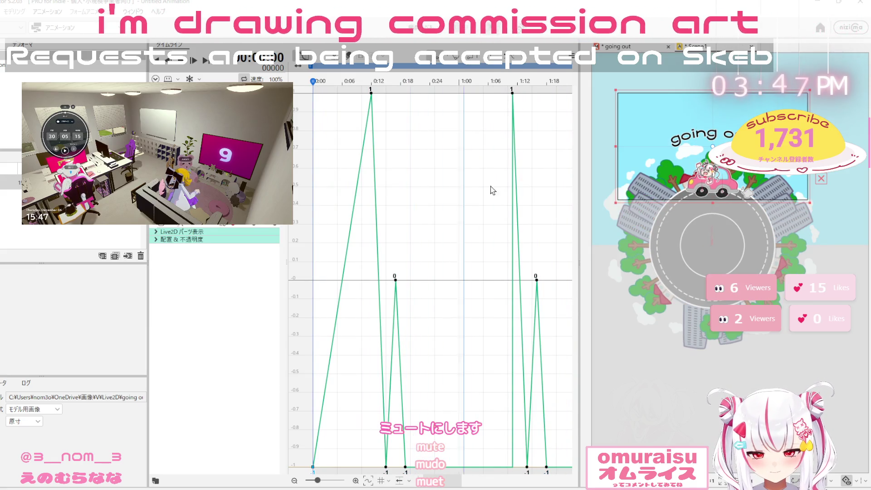
left_click(478, 67)
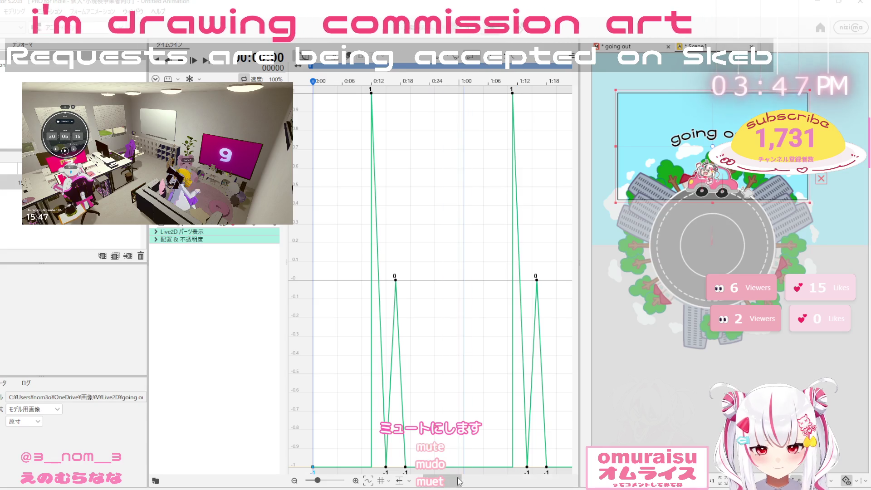
key("ctrl+z")
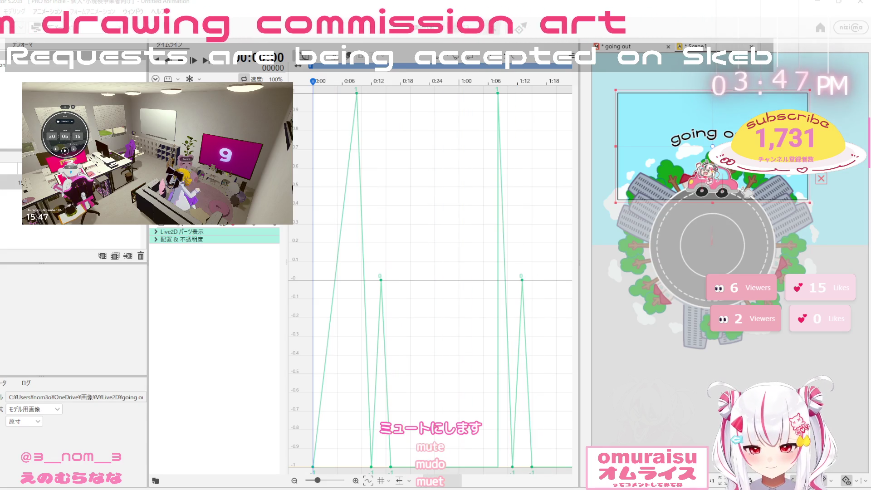
key("ctrl+y")
key("ctrl+y")
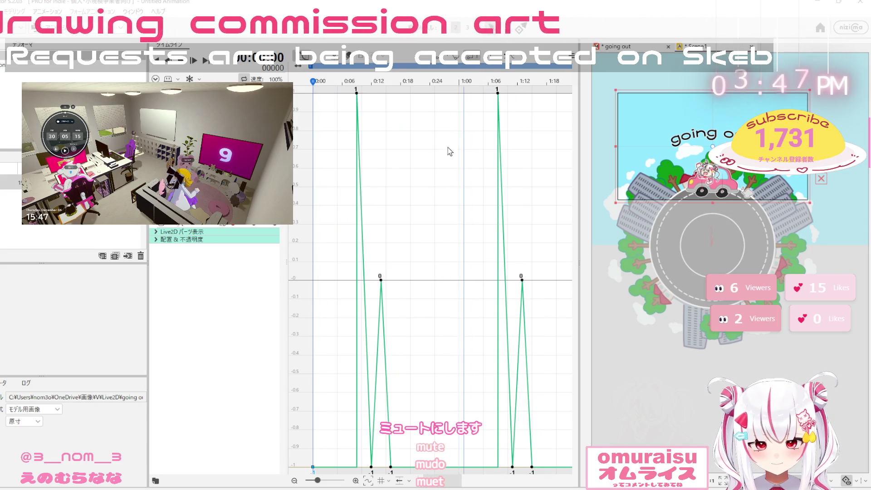
key("ctrl+z")
left_click(314, 466)
left_click(475, 65)
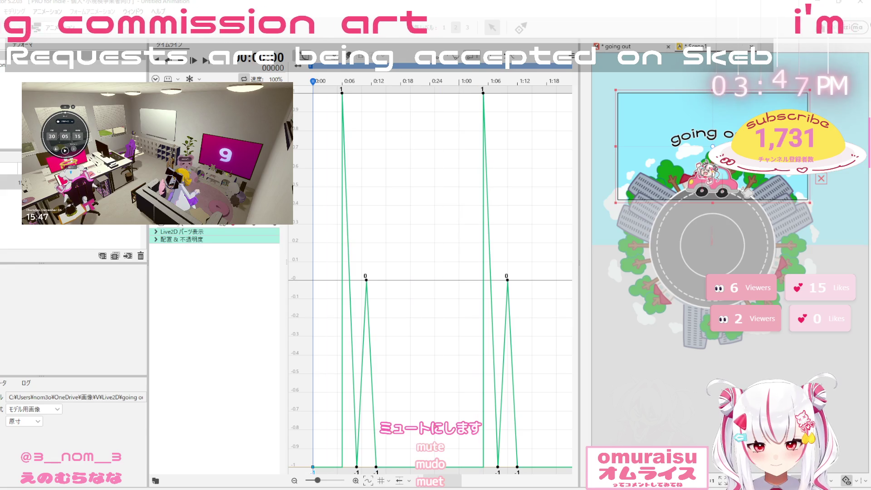
key("ctrl+z")
left_click(312, 467)
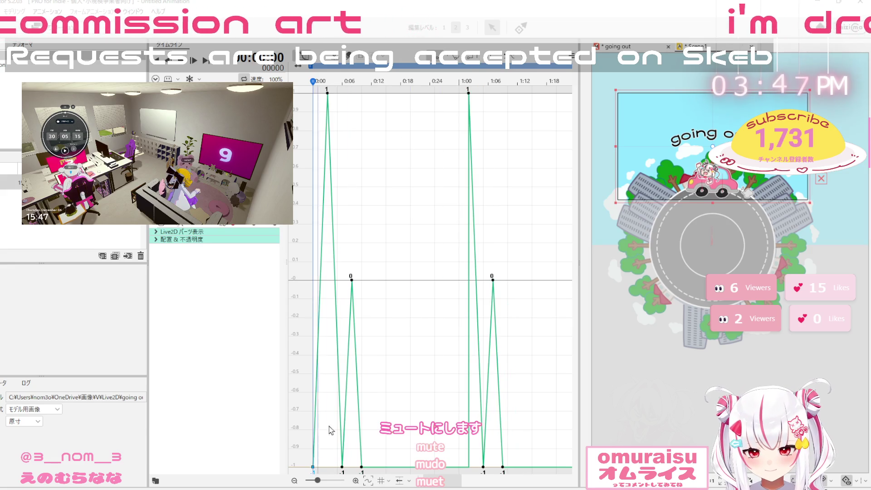
left_click(477, 63)
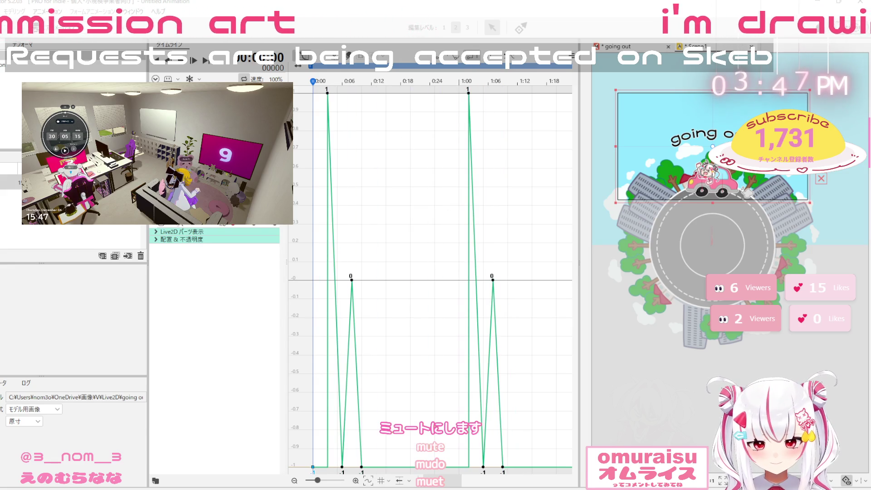
Shift the final -1 keyframe and its selection two steps later
scroll(454, 485, "right", 10)
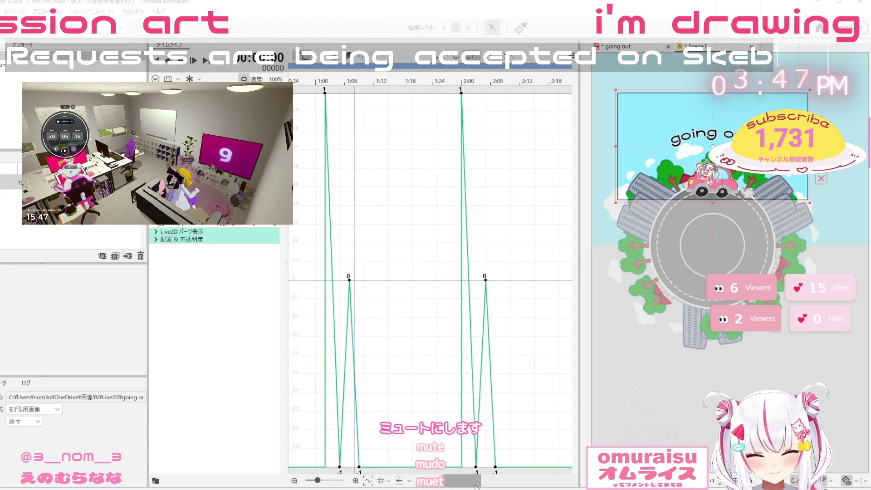
left_click(356, 467)
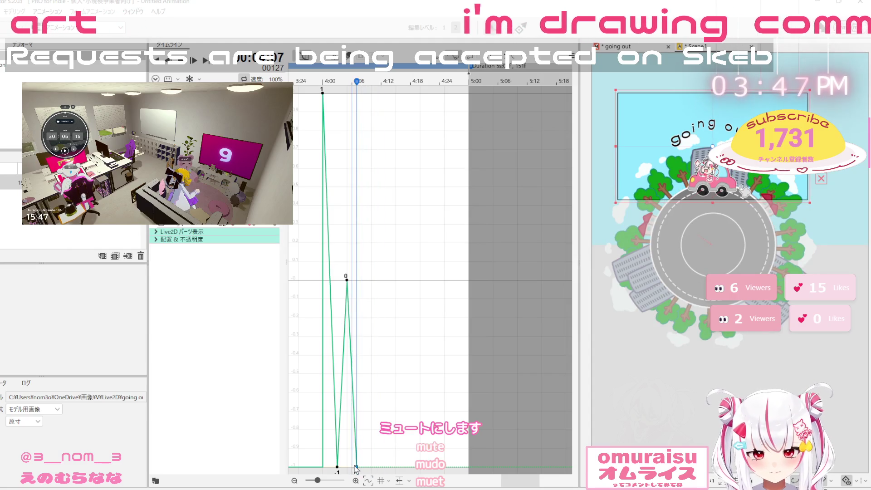
left_click_drag(517, 482, 438, 482)
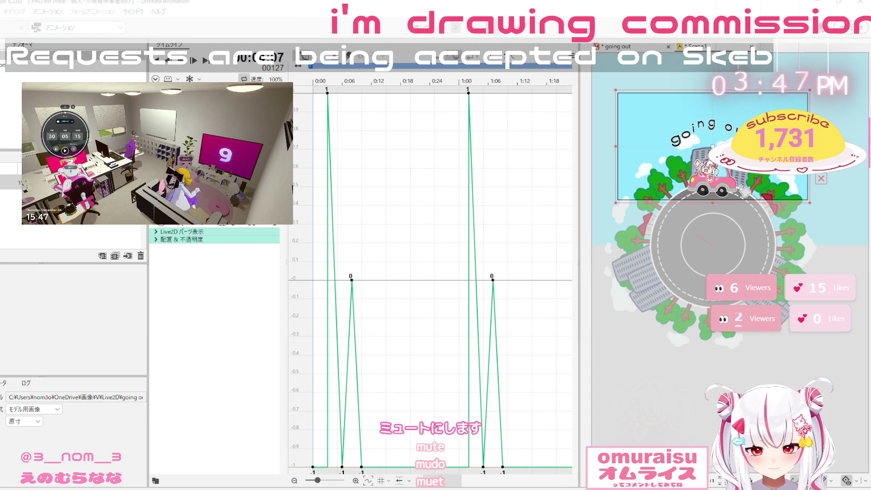
key("Right")
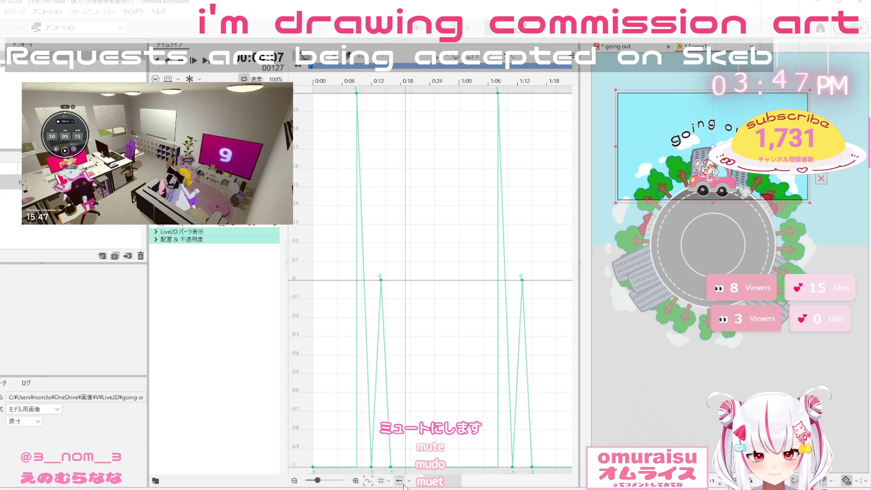
key("Right")
Make the segment after 2:12 a stepped hold and add a -1 hold keyframe near frame 22
left_click_drag(452, 486, 492, 483)
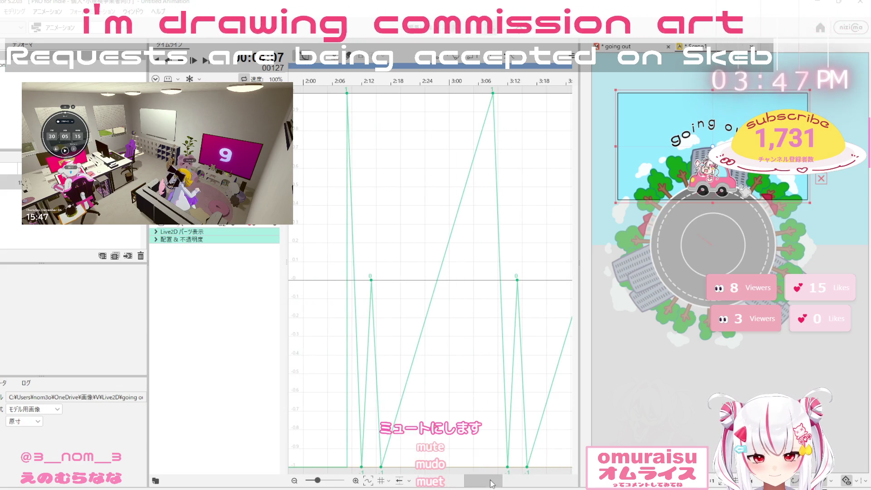
left_click(381, 466)
left_click(472, 66)
left_click(526, 467)
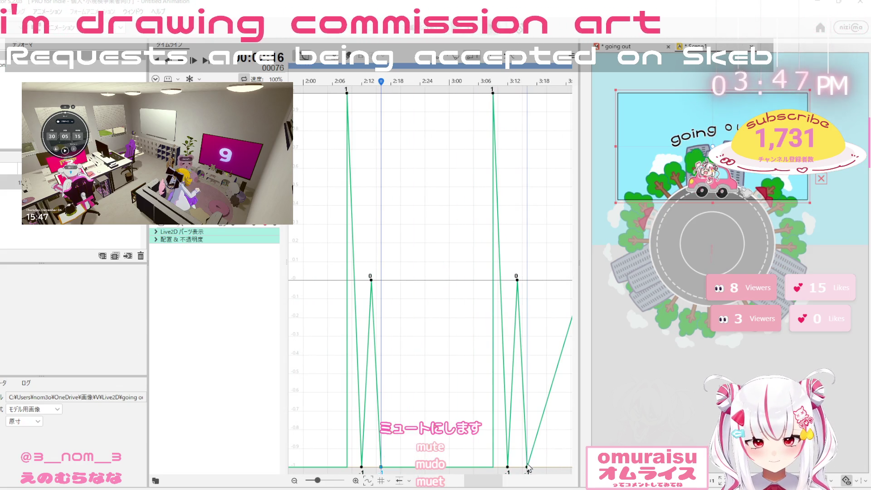
mouse_move(491, 483)
left_mouse_down()
mouse_move(481, 484)
mouse_move(525, 487)
mouse_move(467, 488)
left_mouse_up()
left_click(313, 466)
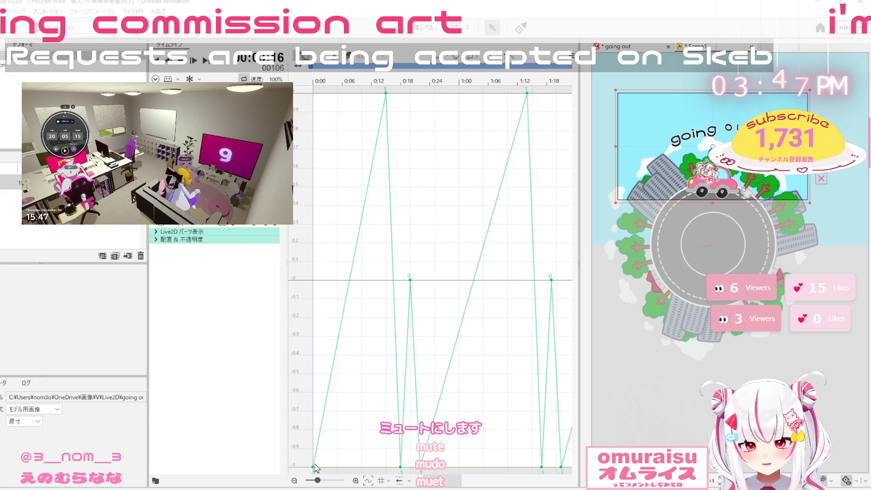
left_click(420, 80)
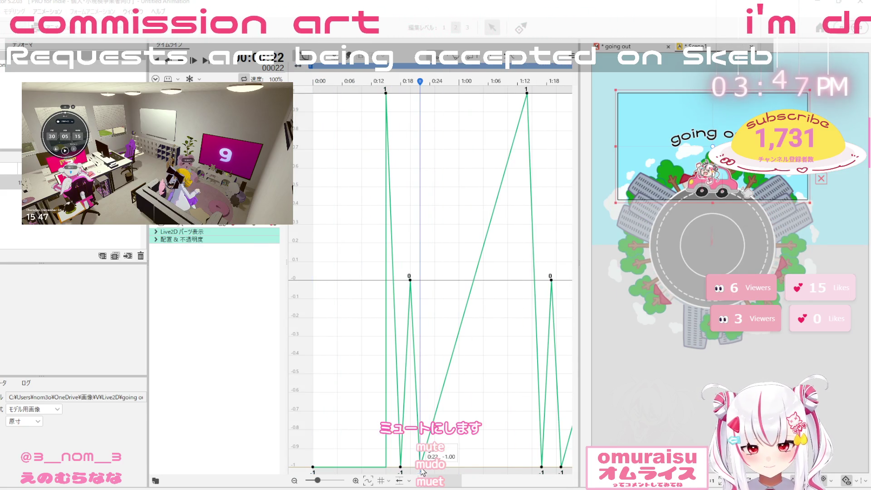
Move the ending -1 keyframe later, undo the last stepped change, and select the 0:00 keyframe
left_click(561, 467)
mouse_move(561, 467)
left_mouse_down()
mouse_move(571, 467)
mouse_move(389, 468)
left_mouse_up()
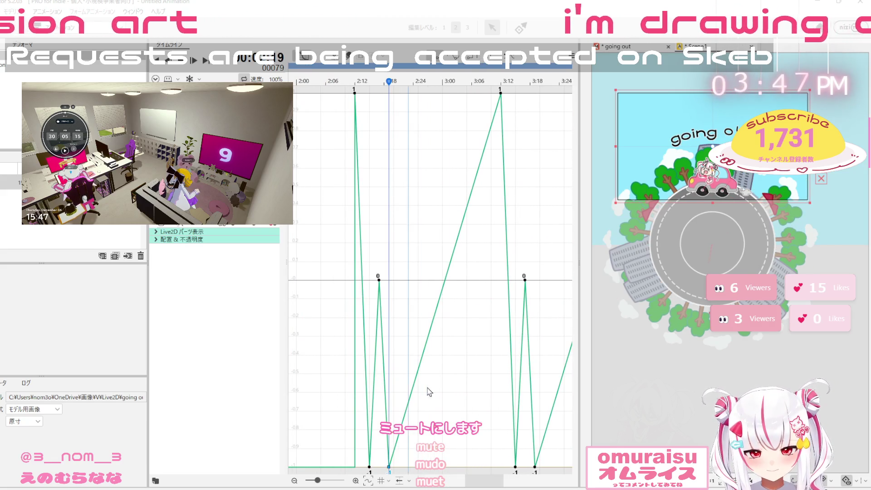
left_click(536, 467)
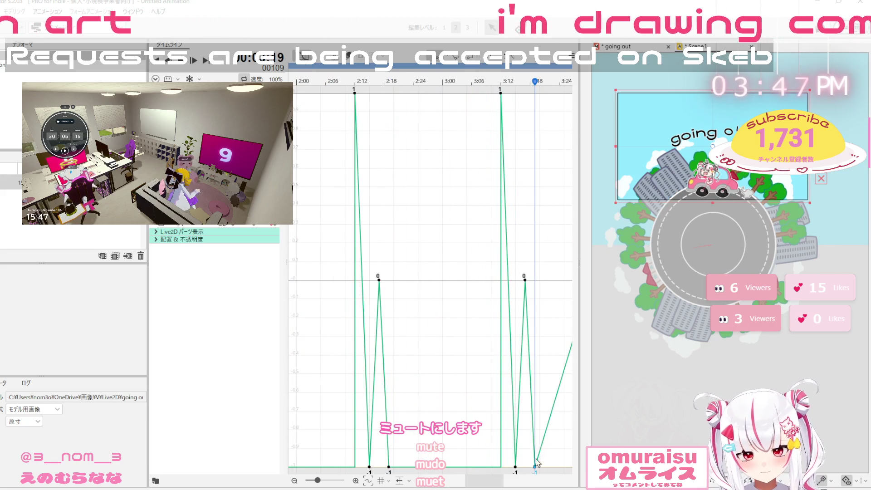
left_click_drag(494, 487, 417, 487)
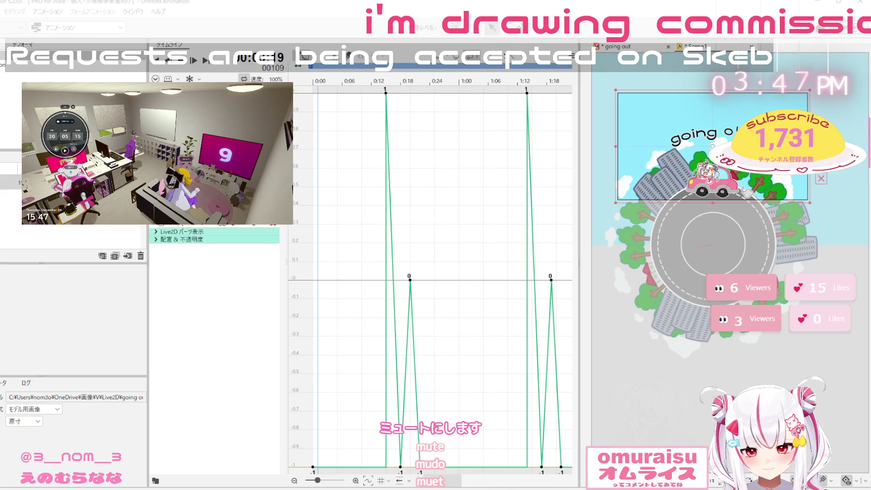
key("ctrl+z")
left_click(313, 466)
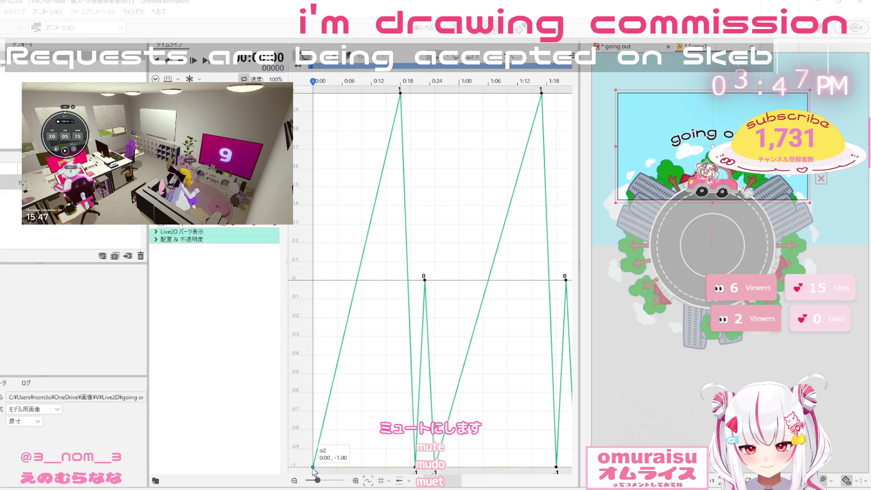
Turn the first curve segment into a linear ramp at frame 25
key("ctrl+y")
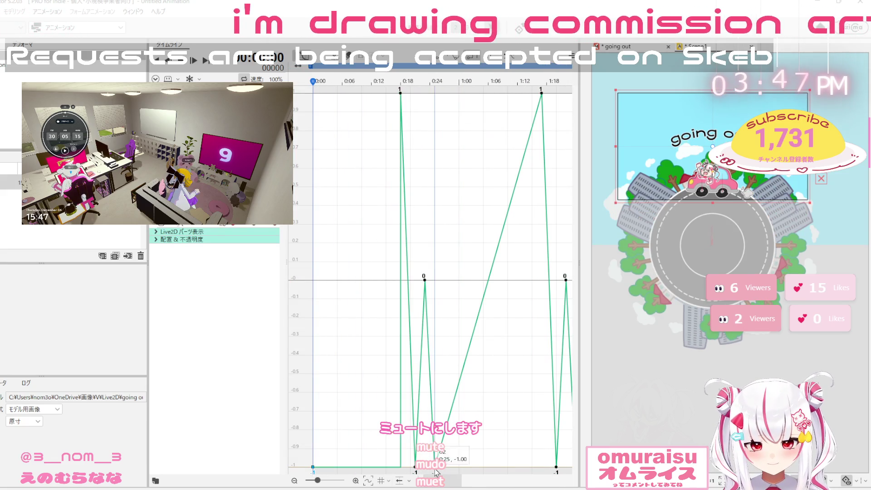
left_click(435, 235)
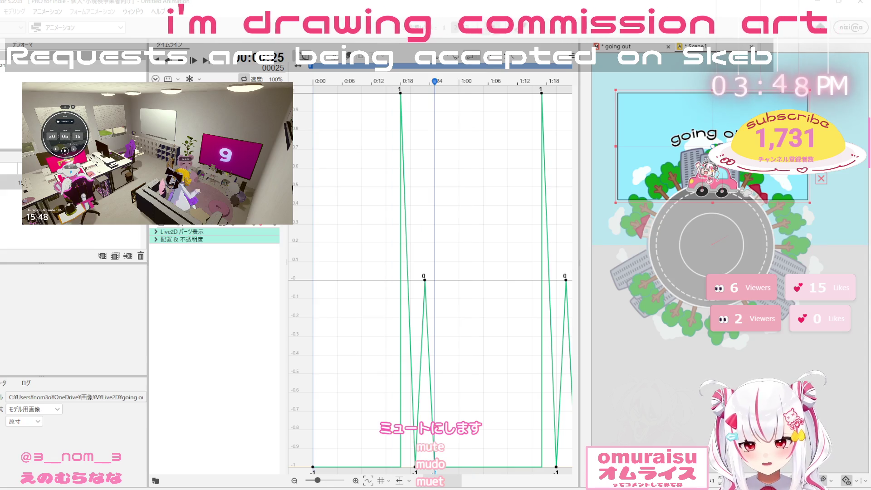
key("ctrl+z")
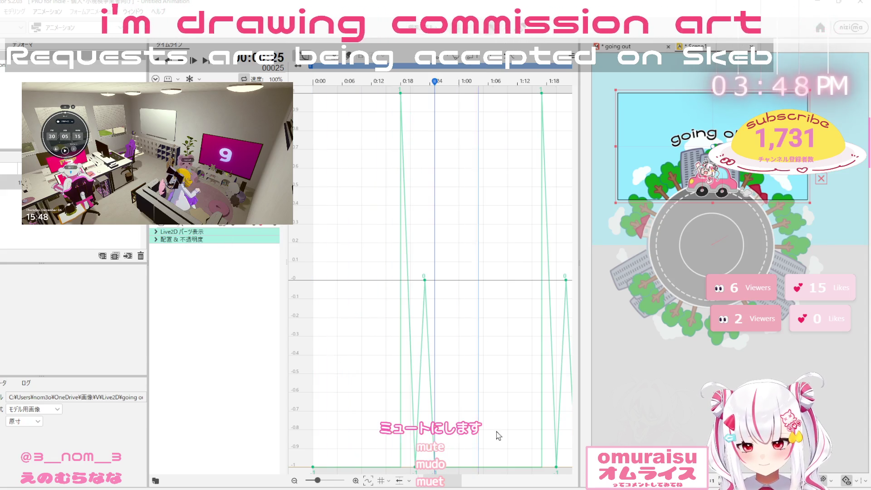
Select the keyframes at 1:24, 2:20 and 4:22 and change their interpolation
left_click_drag(442, 485, 466, 487)
left_click(407, 466)
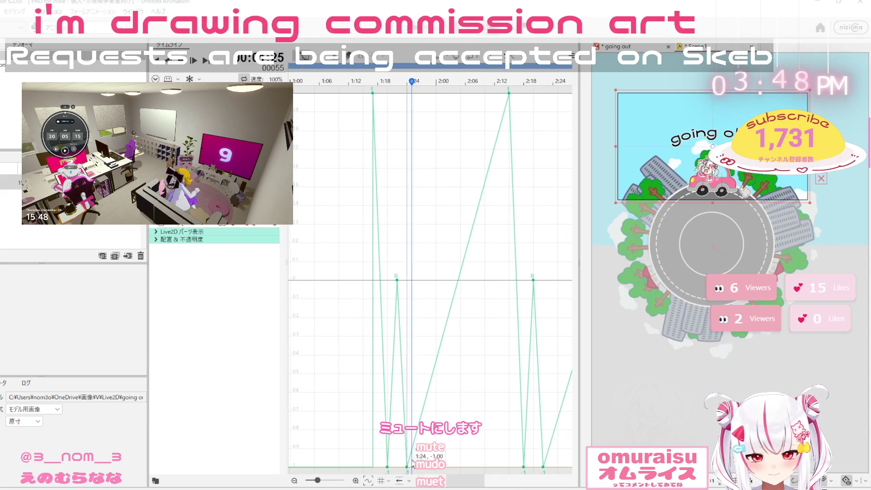
left_click(407, 466)
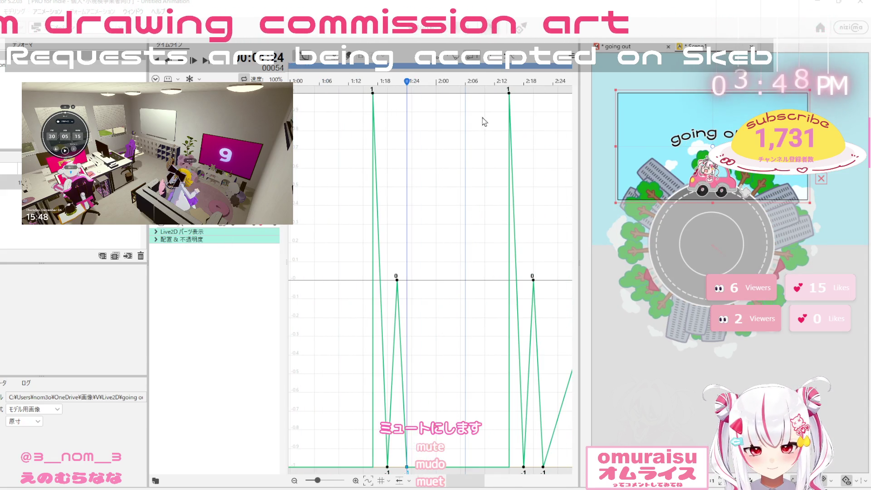
left_click(543, 466)
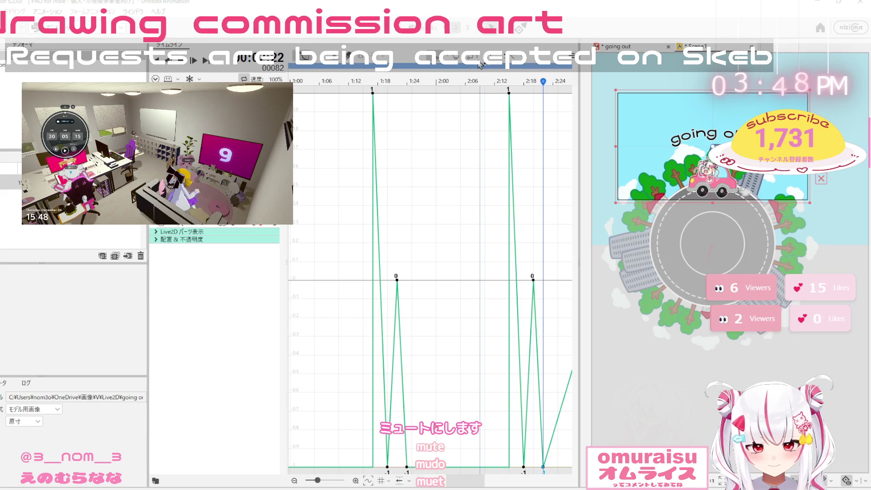
left_click_drag(472, 485, 498, 484)
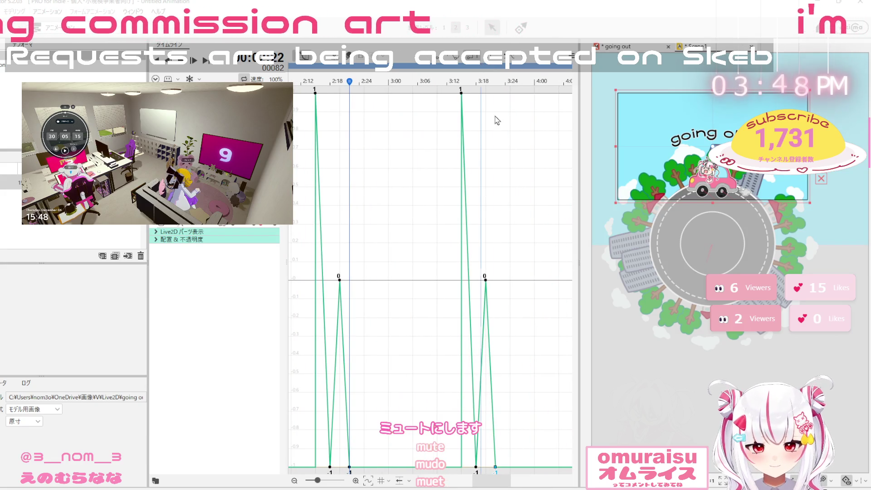
left_click_drag(505, 485, 524, 485)
left_click(505, 467)
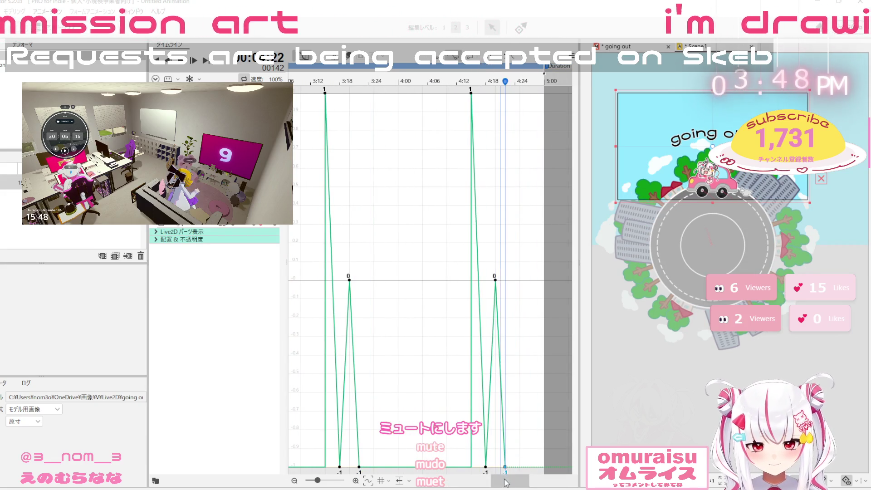
left_click_drag(508, 481, 427, 482)
left_click(190, 225)
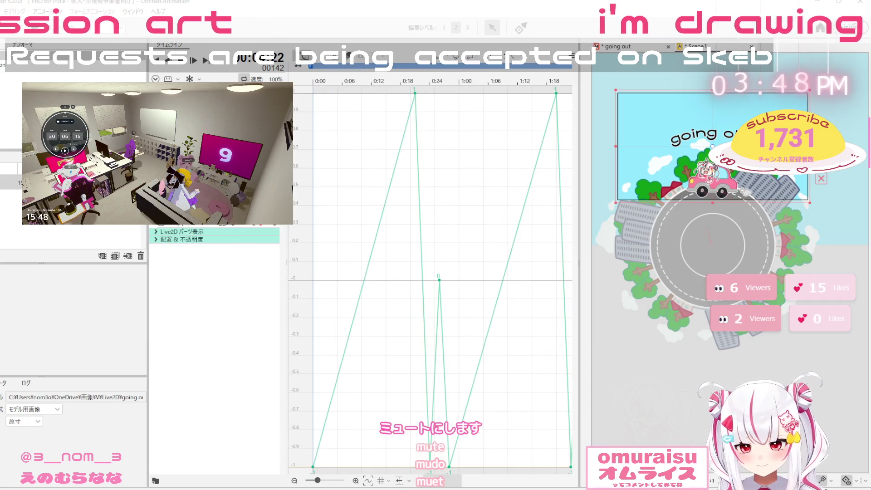
Make the bounce curve's segments stepped at the start and after 0:24, 1:24 and 3:25, through 4:25
left_click_drag(453, 67, 463, 67)
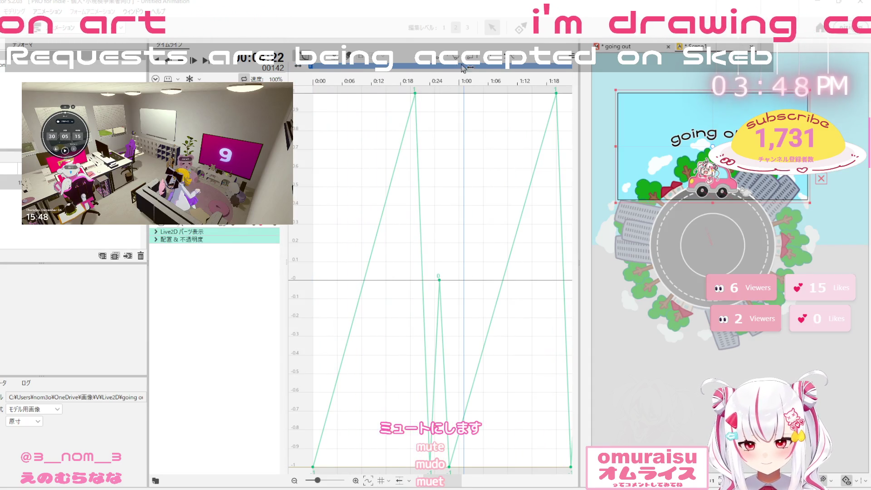
key("Home")
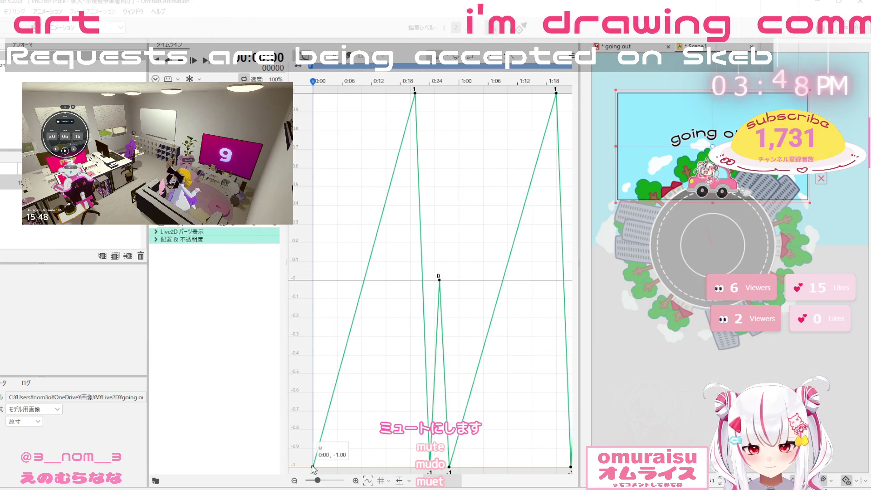
left_click(449, 467)
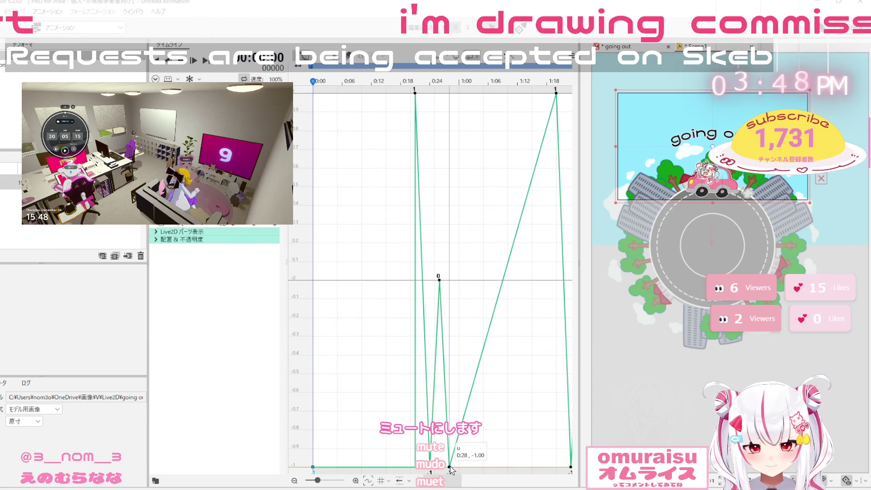
left_click(480, 62)
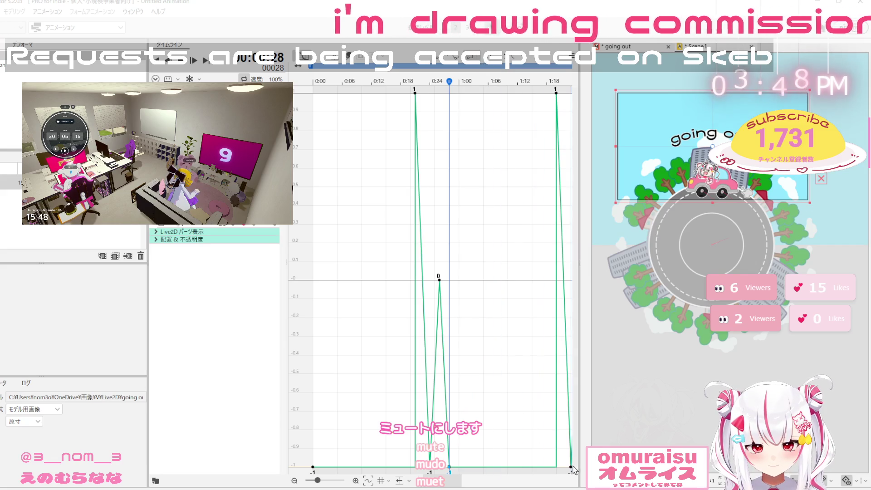
key("space")
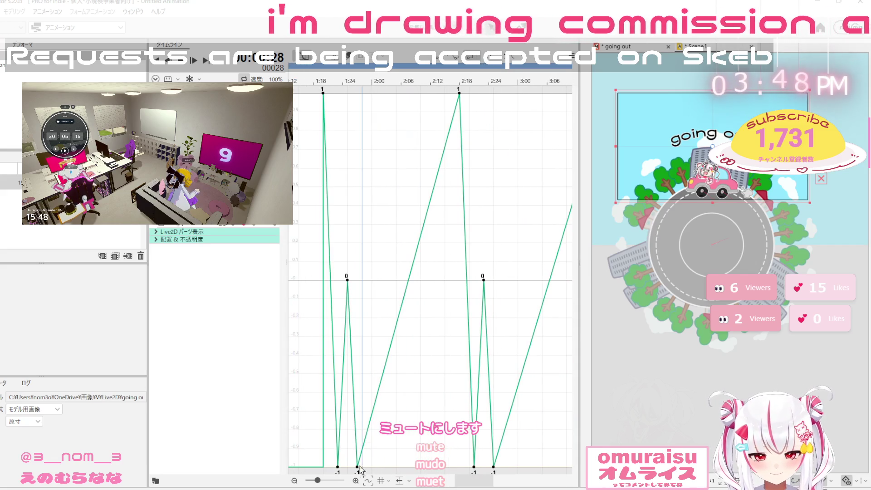
left_click(477, 65)
left_click(494, 466)
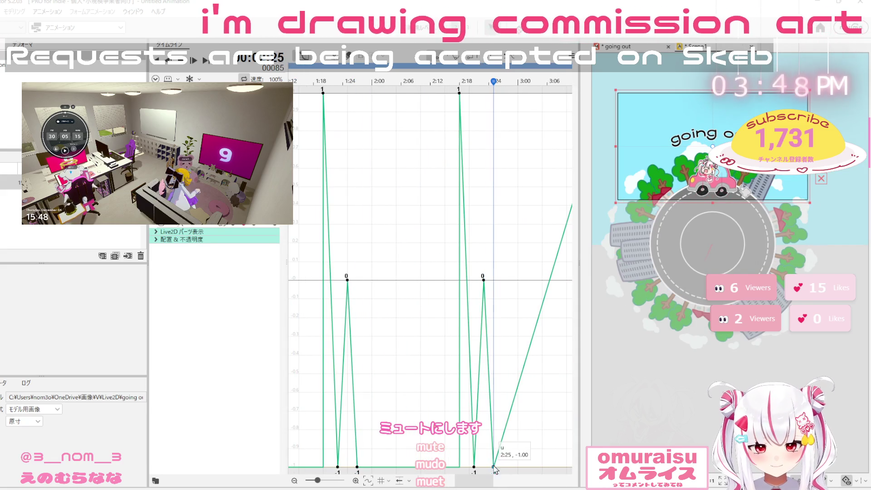
key("ctrl+v")
scroll(449, 468, "right", 3)
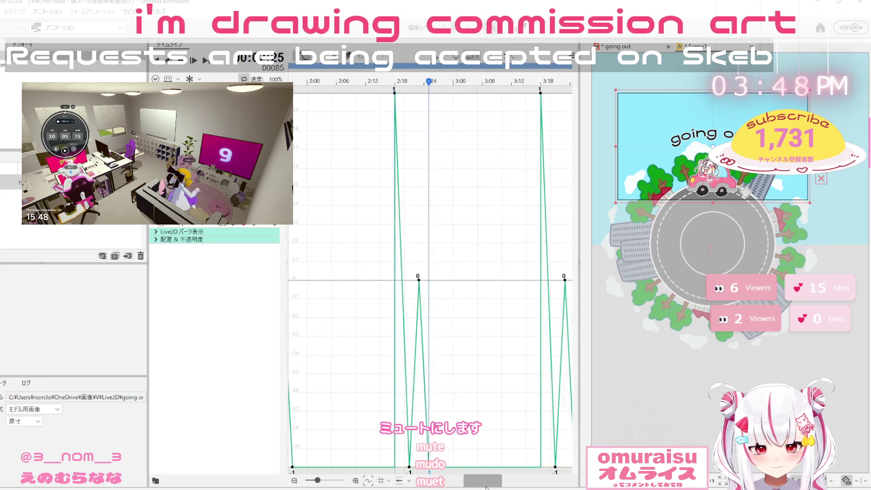
left_click(449, 467)
left_click(480, 65)
scroll(454, 468, "right", 3)
left_click(438, 467)
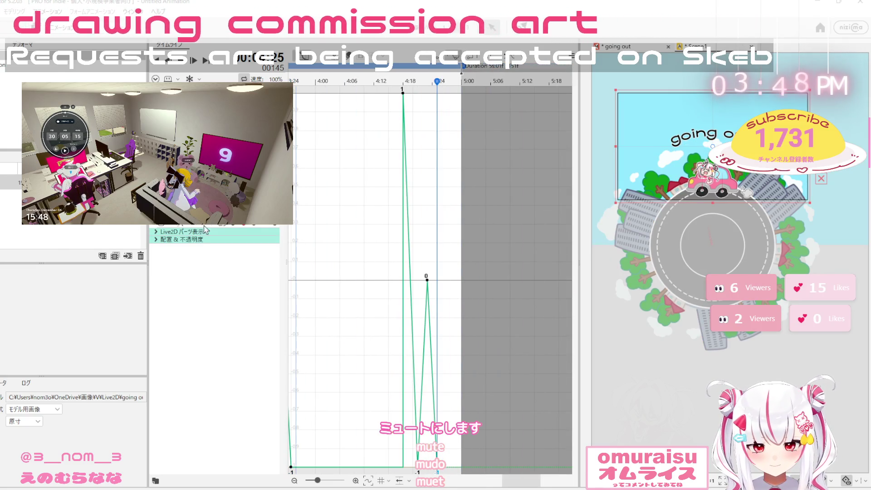
On another parameter's curve, make the segment after 3:28 stepped and hold the 2:00 key flat
left_click(222, 226)
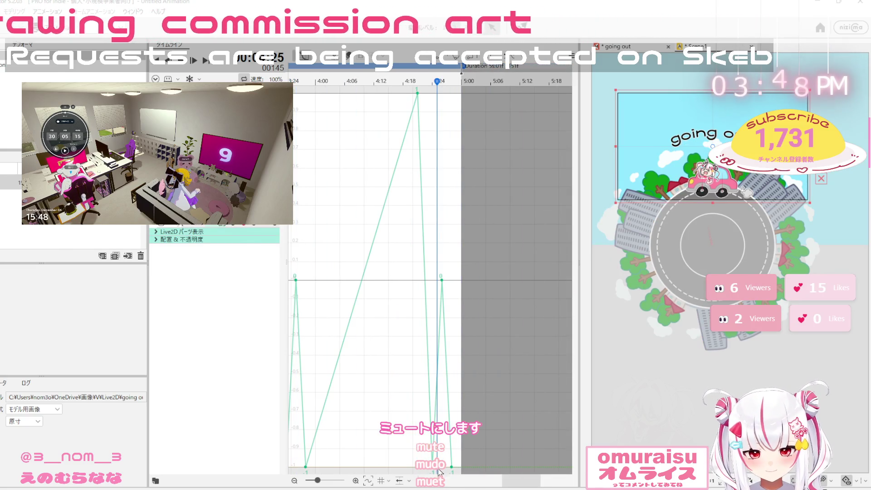
left_click_drag(516, 481, 504, 478)
left_click(399, 466)
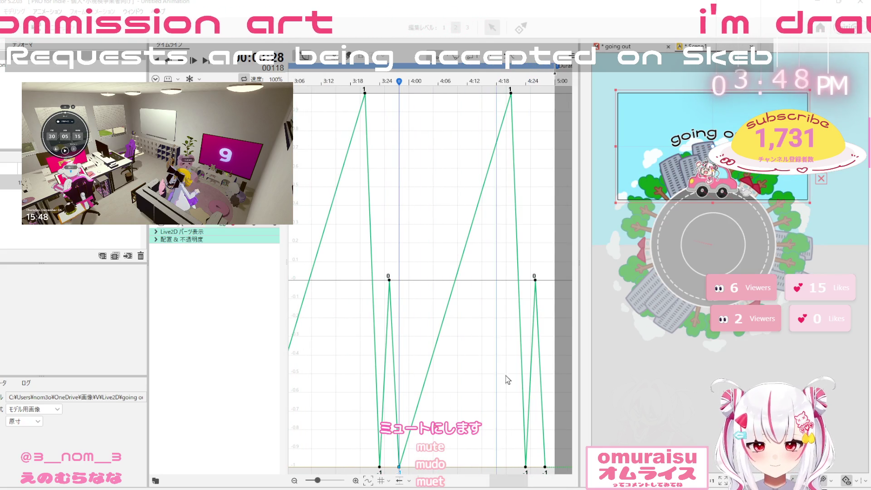
left_click_drag(529, 486, 525, 486)
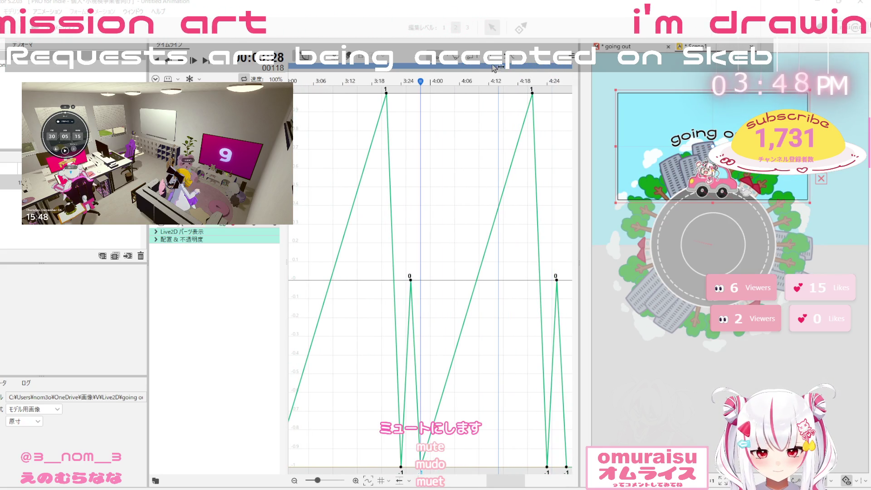
left_click(480, 66)
left_click_drag(510, 487, 453, 485)
left_click(497, 467)
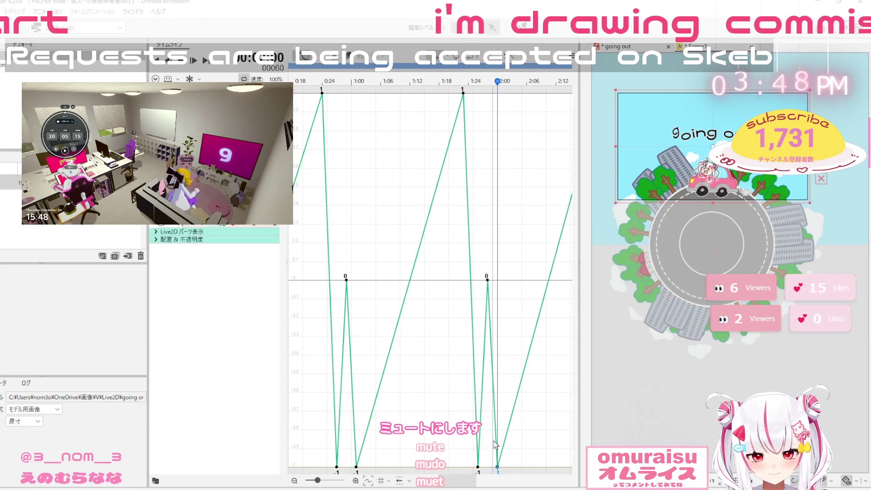
left_click(357, 467)
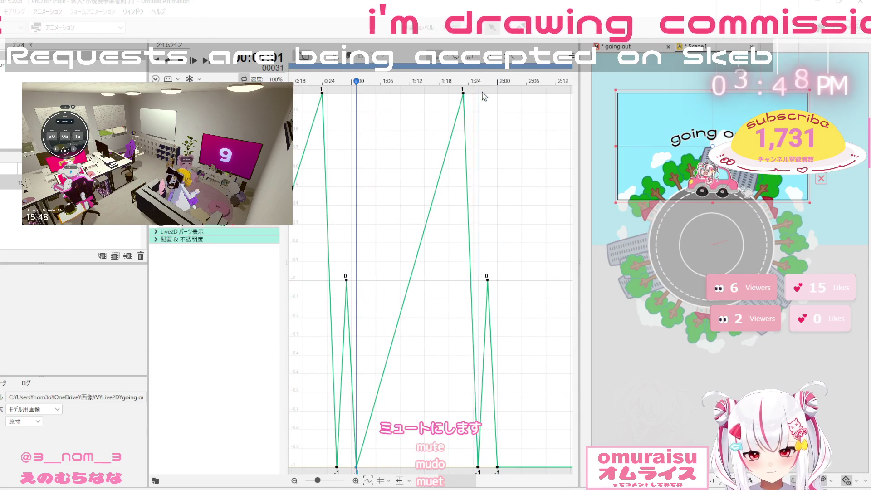
left_click_drag(453, 486, 427, 487)
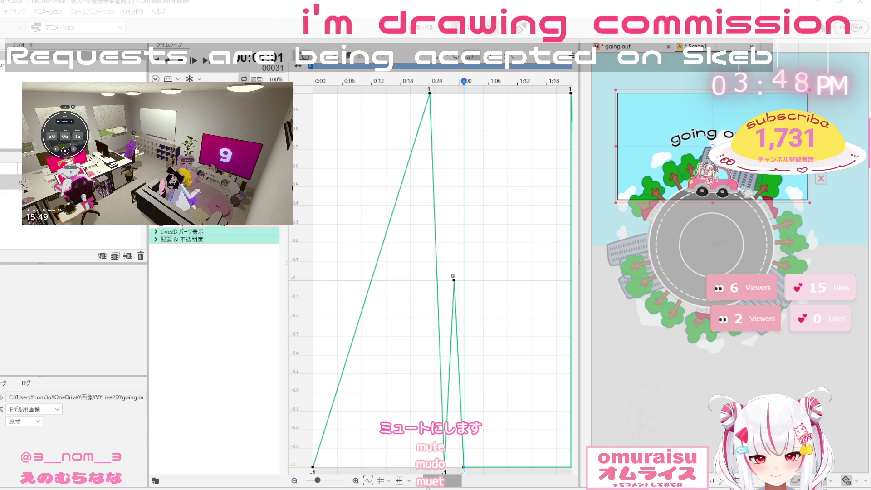
Make the segment after the 0:00 keyframe stepped and play the animation to preview it
left_click(313, 466)
left_click(482, 62)
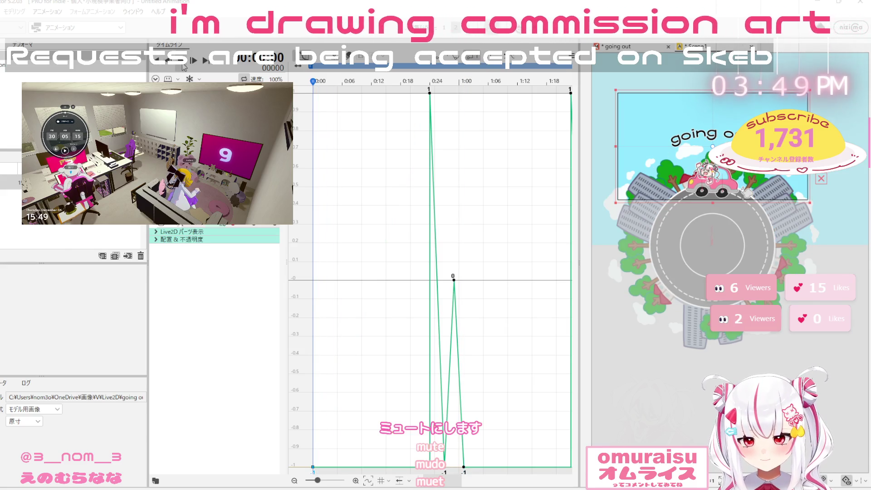
left_click(184, 67)
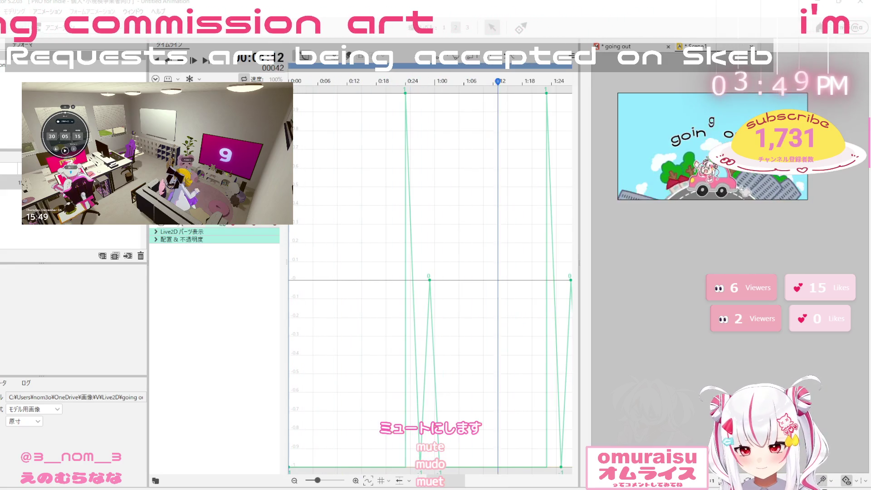
Jump to the last frame, scrub back to about 4:20, then toggle to Modeling and back to Animation
left_click(200, 69)
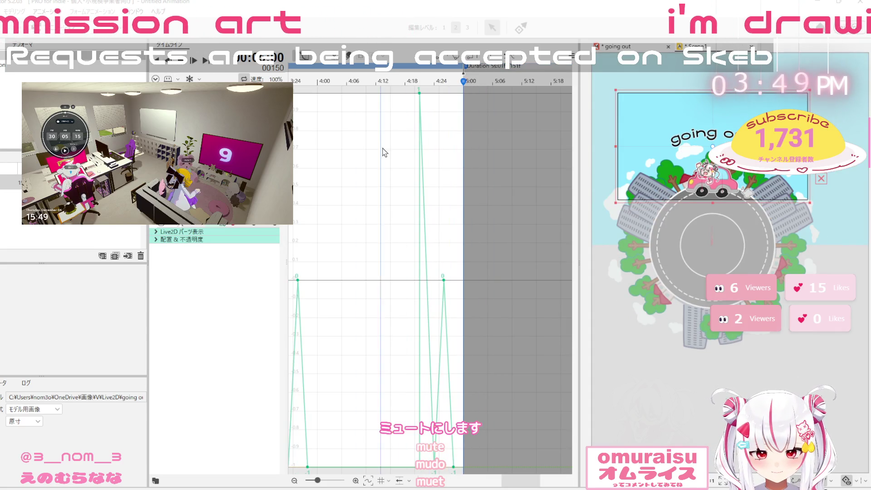
mouse_move(399, 78)
left_mouse_down()
mouse_move(458, 74)
mouse_move(497, 114)
left_mouse_up()
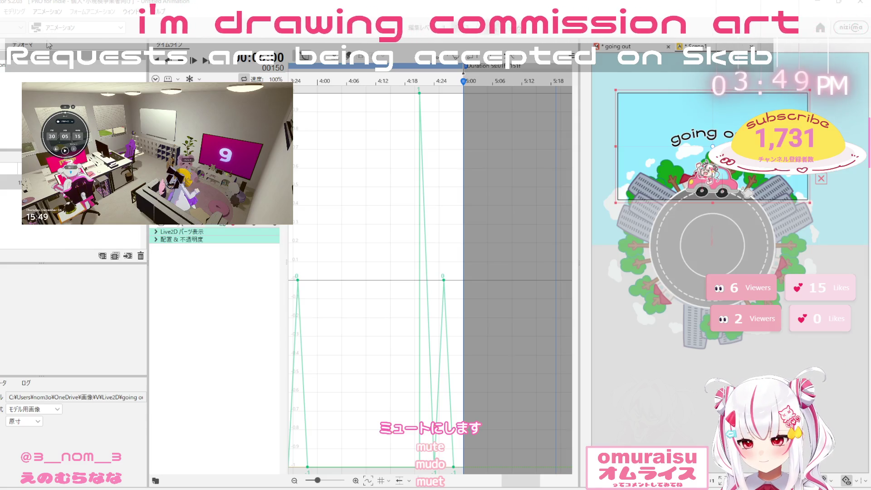
key("ctrl+tab")
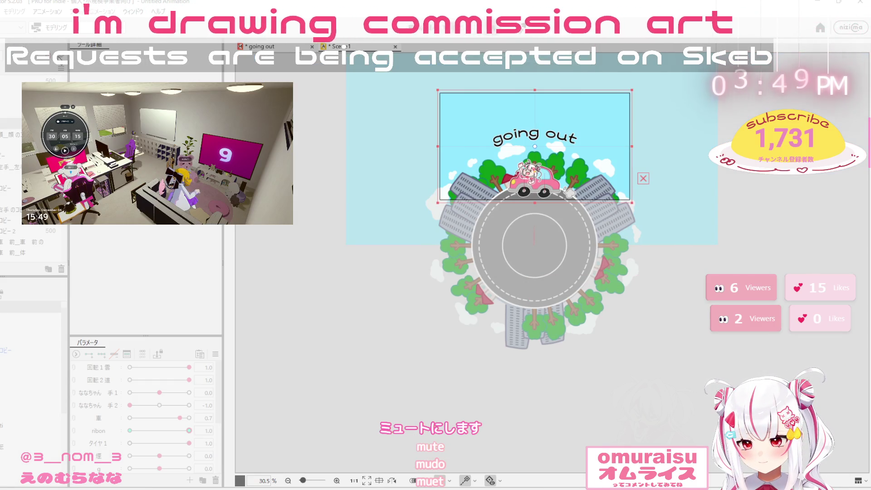
key("ctrl+Tab")
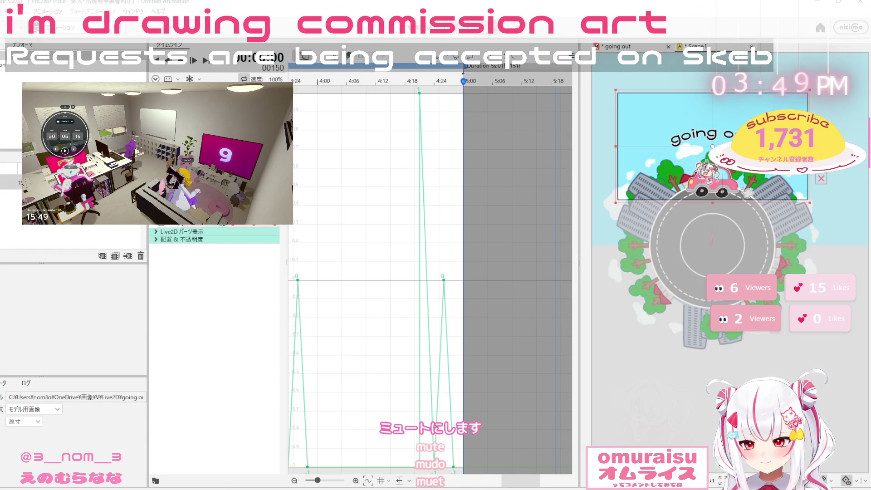
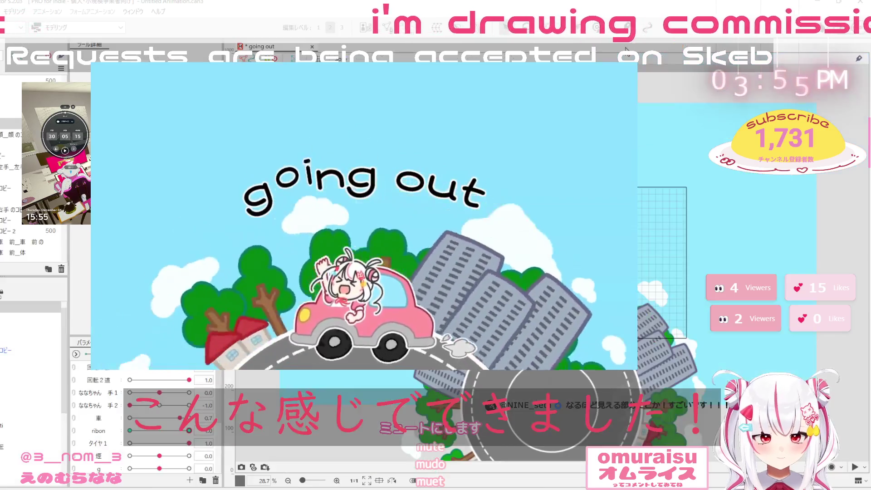
Switch to the going out model's layout, check its layer properties, and exit the full-screen playback
left_click(859, 6)
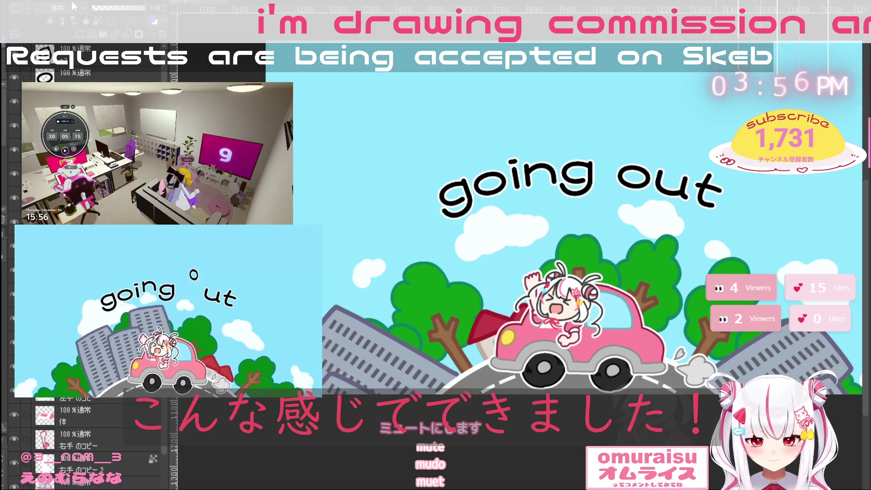
left_click(31, 3)
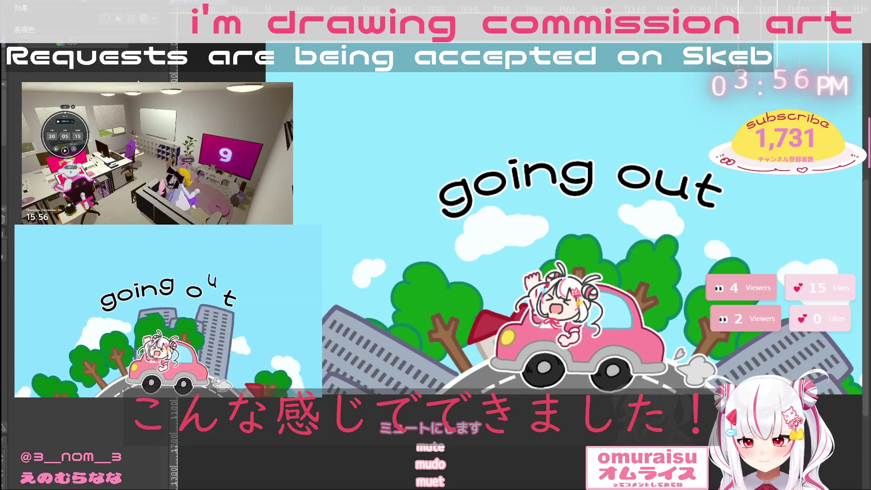
left_click(72, 2)
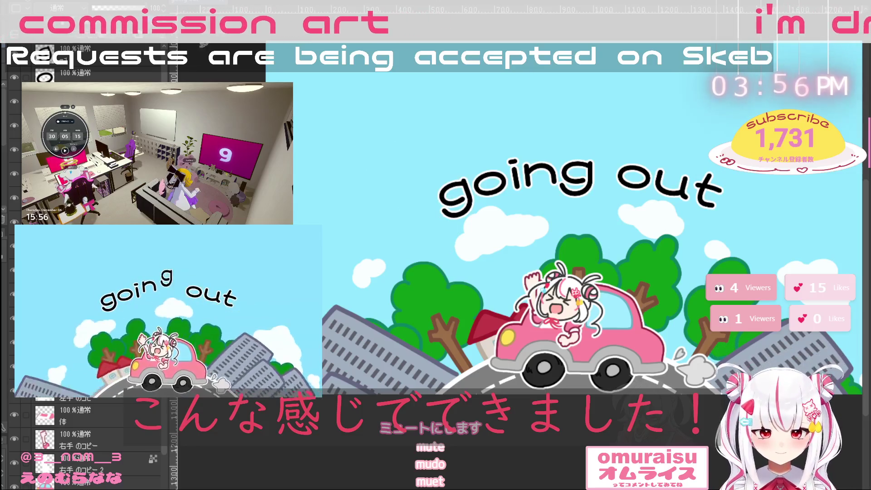
key("Escape")
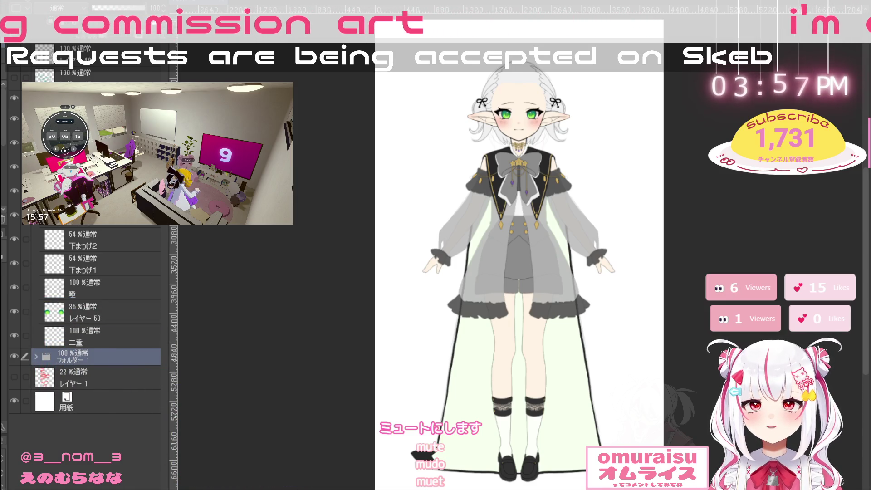
Expand フォルダー 1 and turn the bow's star layers back to gold
scroll(525, 99, "up", 4)
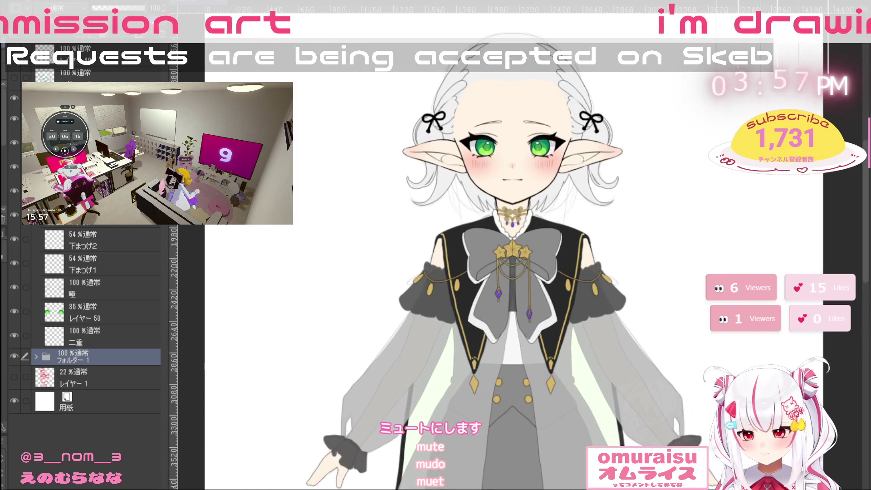
left_click(36, 356)
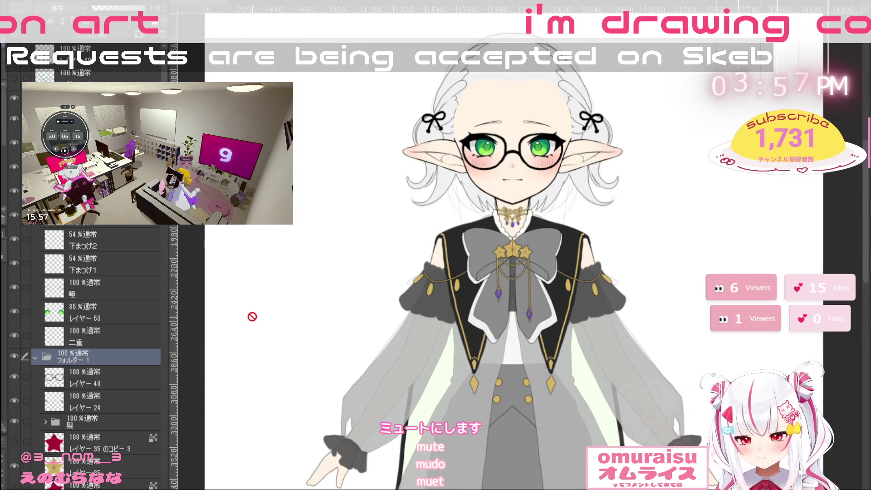
left_click(15, 442)
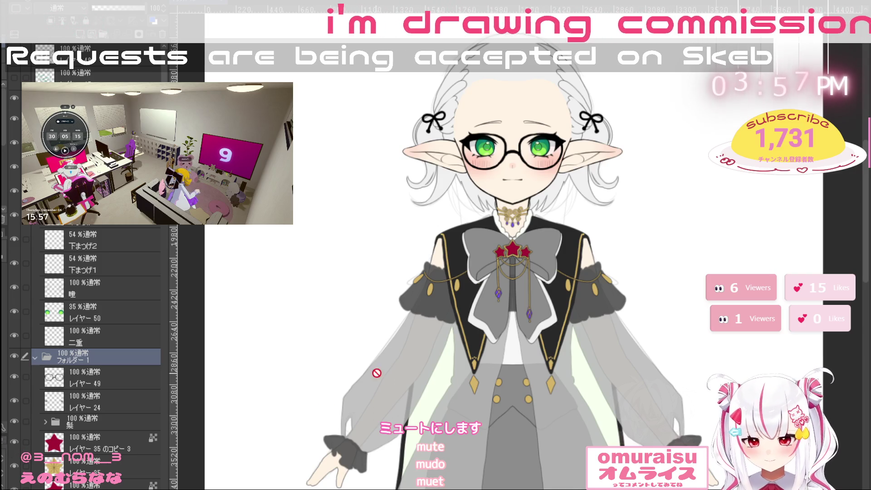
scroll(472, 342, "down", 1)
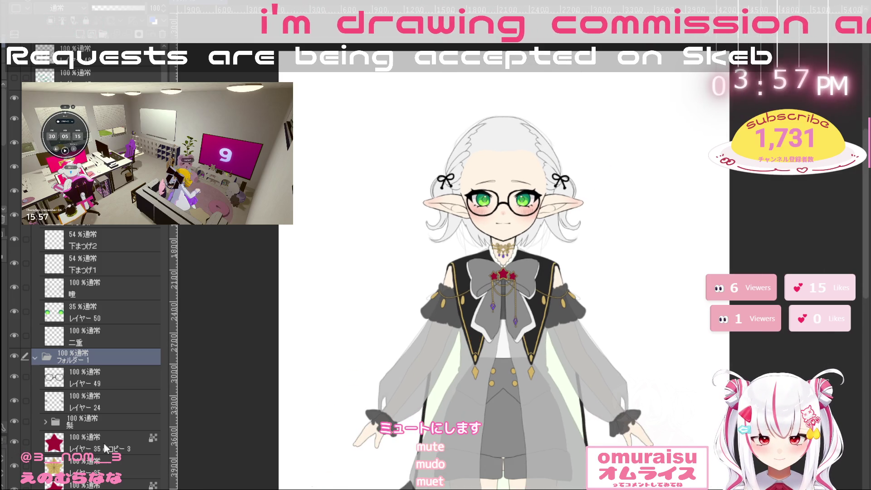
left_click(14, 442)
left_click(14, 488)
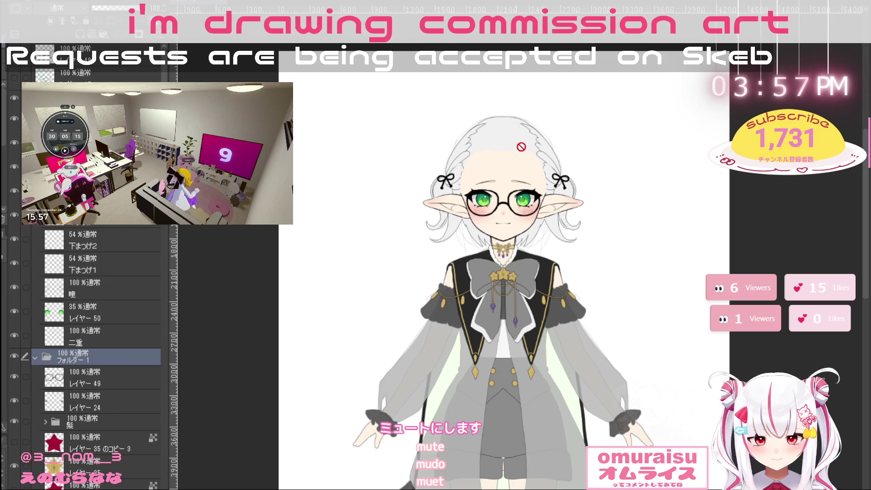
Expand the 髪 hair folder and show the white front bangs layer
scroll(521, 147, "up", 1)
scroll(517, 147, "up", 1)
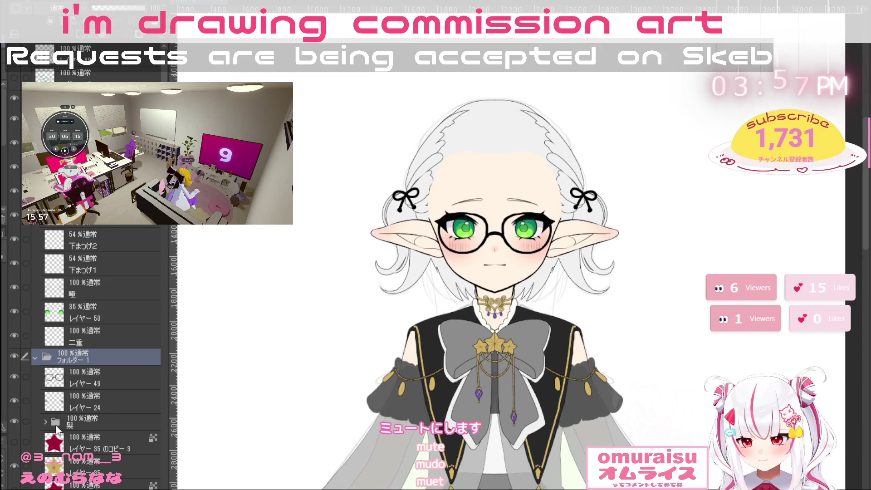
left_click(45, 421)
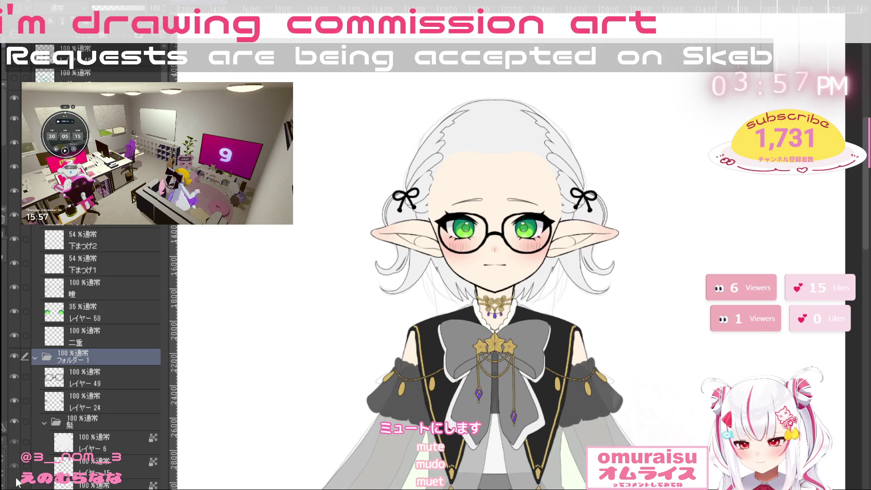
left_click(15, 441)
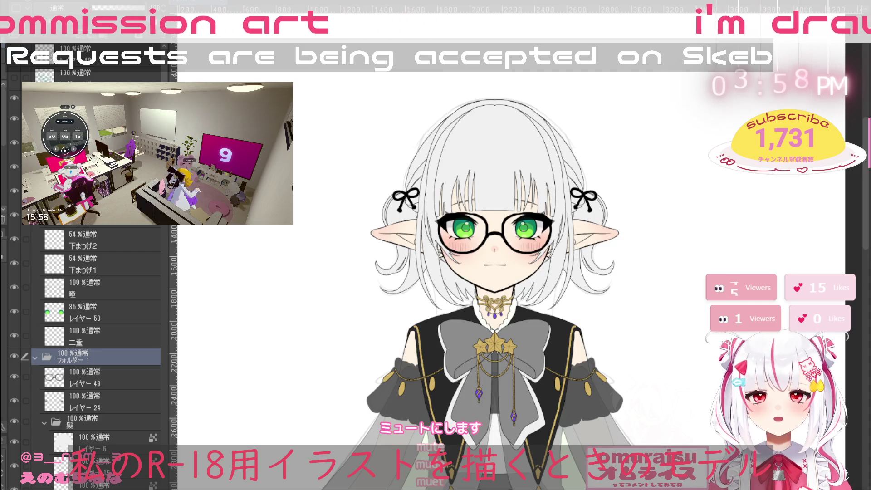
key("ctrl+plus")
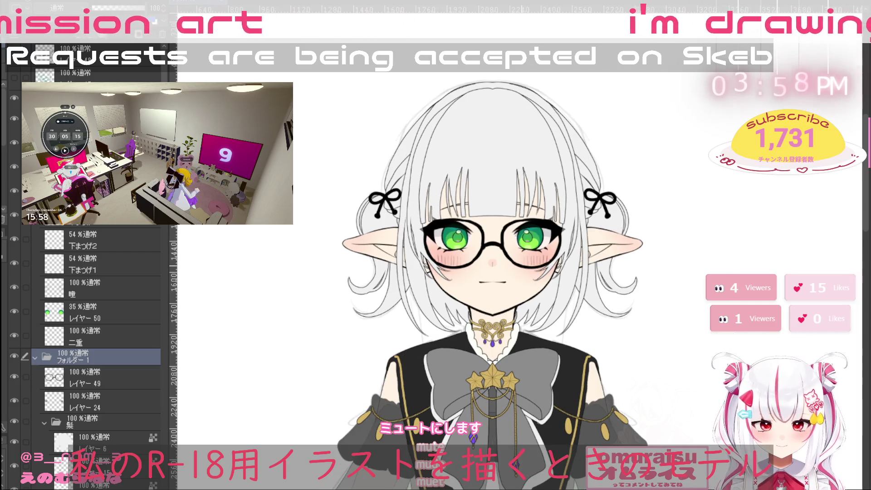
key("ctrl+plus")
key("ctrl+plus")
key("ctrl+plus")
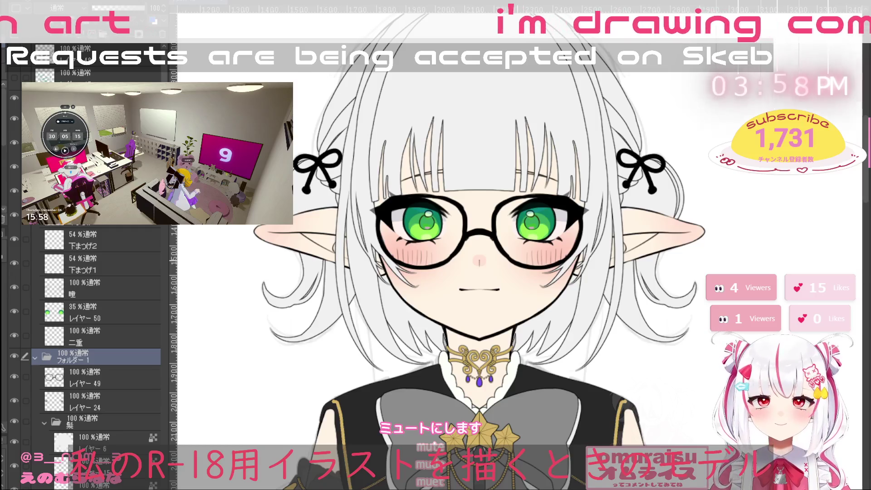
key("ctrl+minus")
key("ctrl+minus")
key("ctrl+minus")
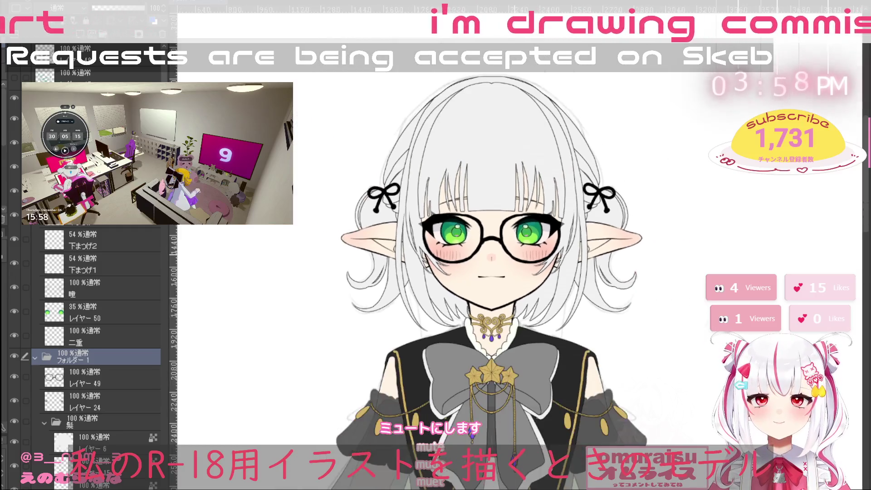
key("ctrl+minus")
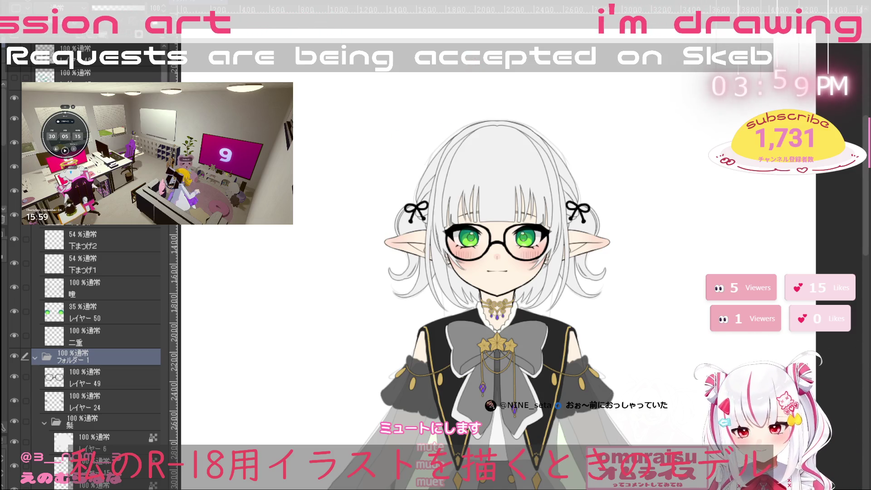
left_click(14, 77)
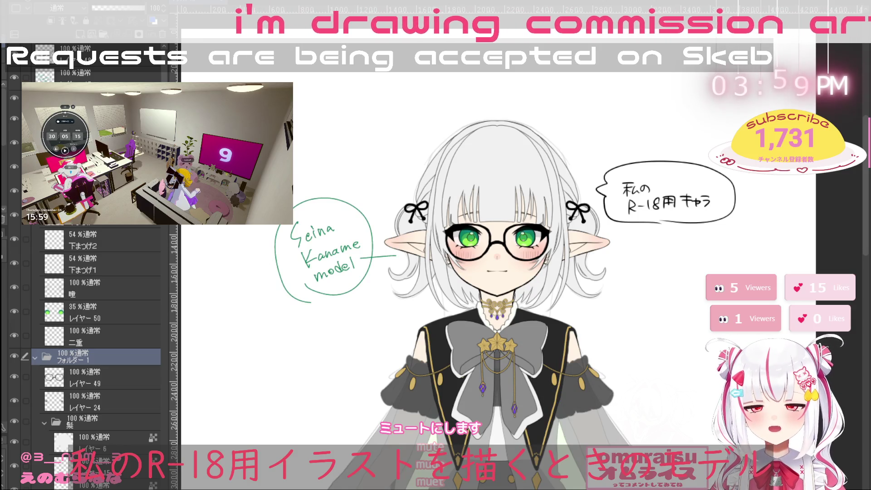
Cycle the open documents back to the blue-dress character's model sheet
key("ctrl+Tab")
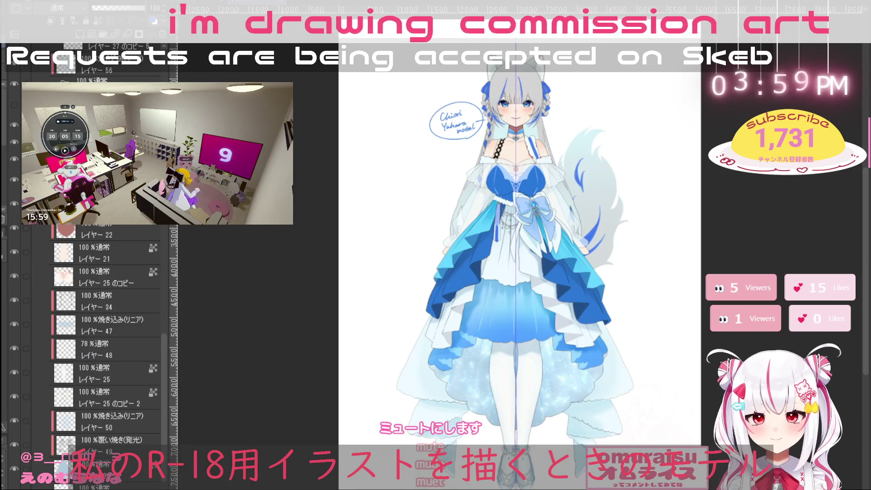
key("ctrl+Tab")
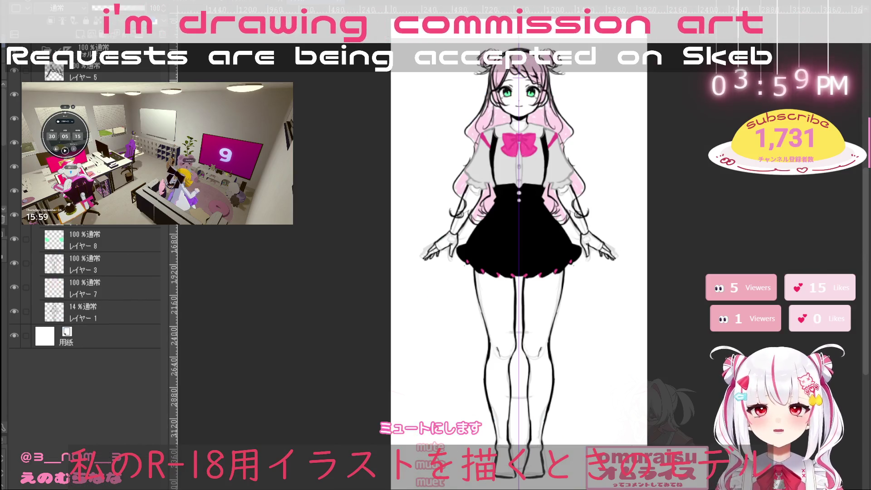
key("ctrl+Tab")
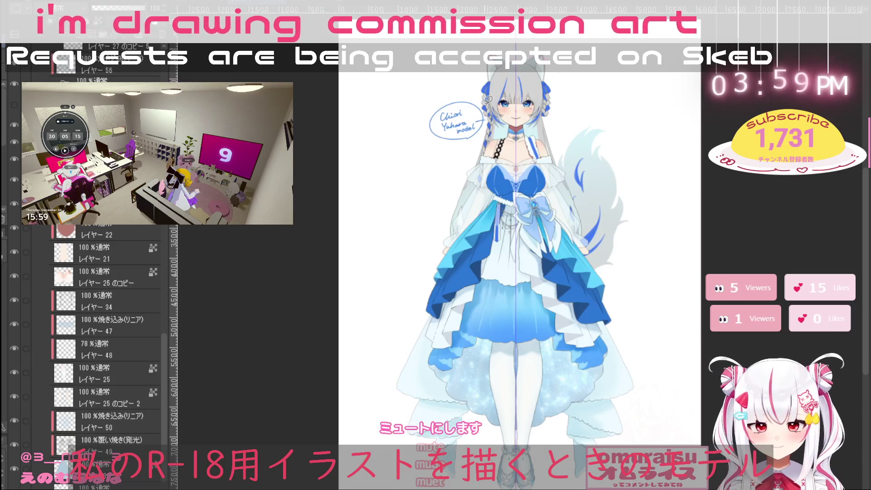
Zoom in on her head and pick a layer in フォルダー 8 to draw on
key("ctrl+plus")
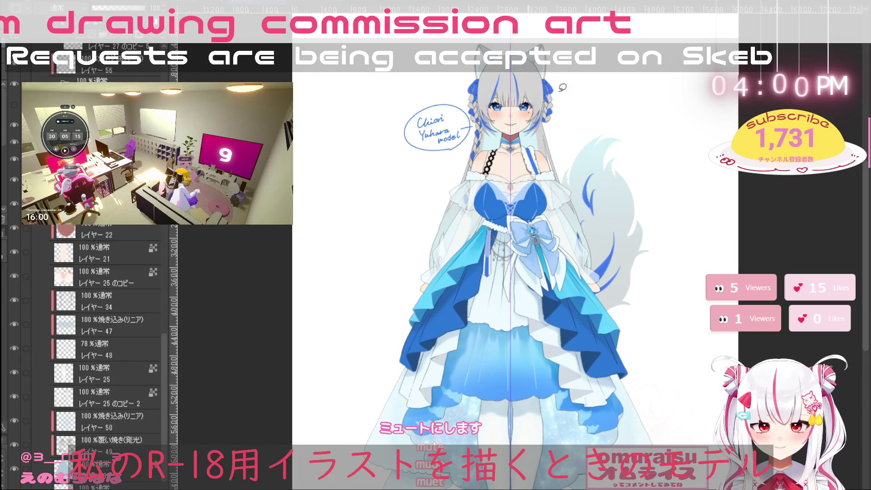
scroll(473, 75, "up", 1)
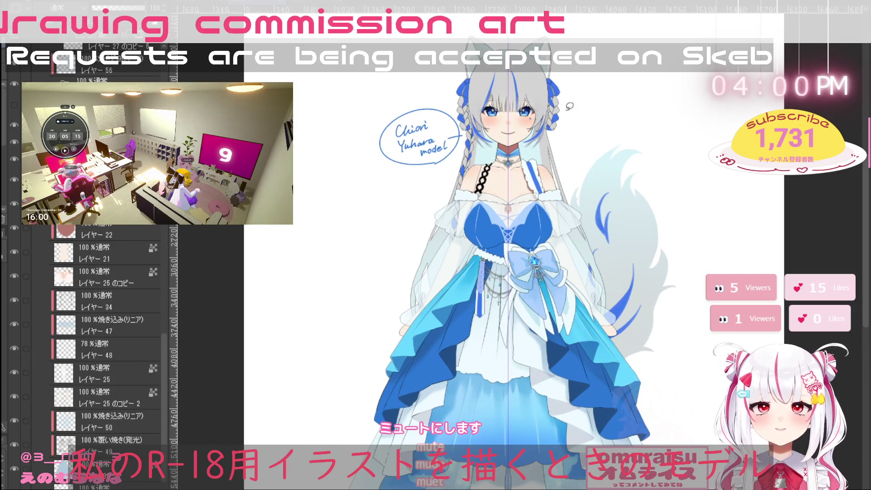
scroll(544, 136, "up", 1)
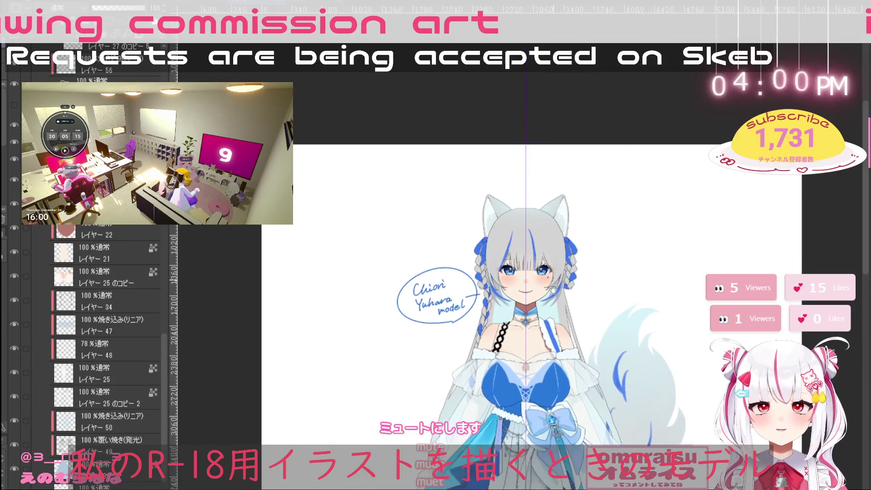
scroll(560, 297, "up", 2)
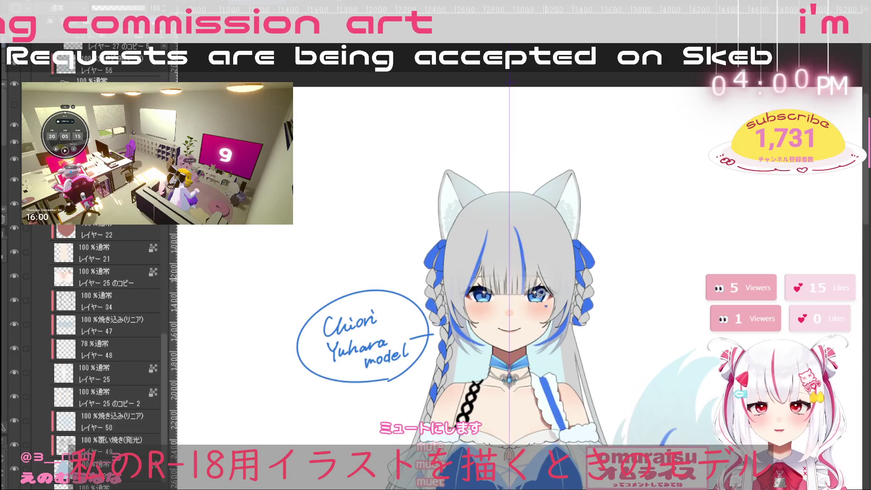
scroll(565, 318, "up", 1)
left_click_drag(570, 334, 577, 312)
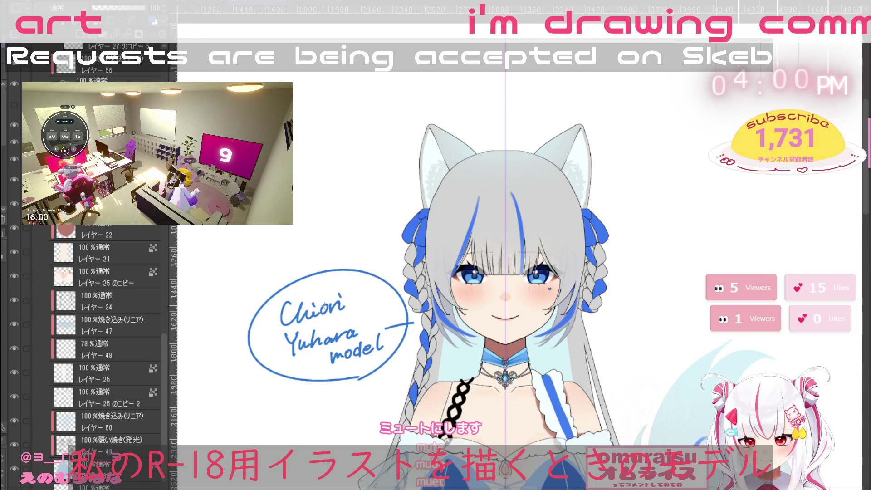
left_click(340, 334, "ctrl")
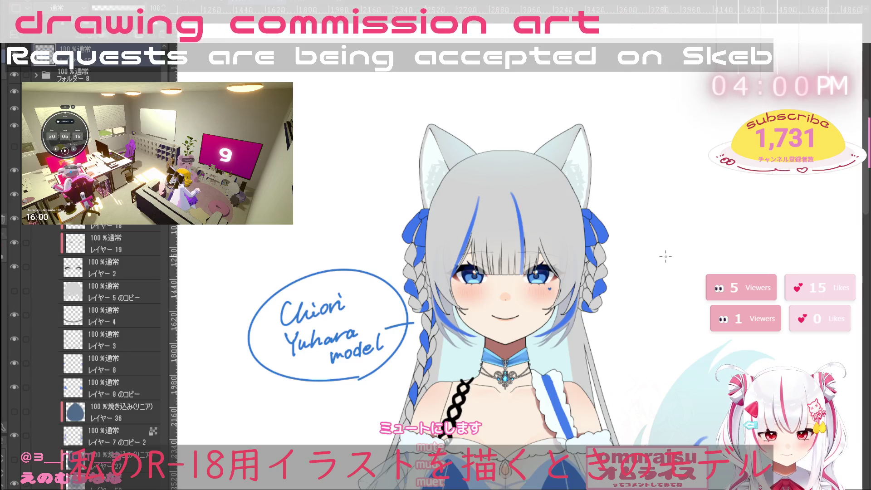
left_click_drag(703, 259, 642, 241)
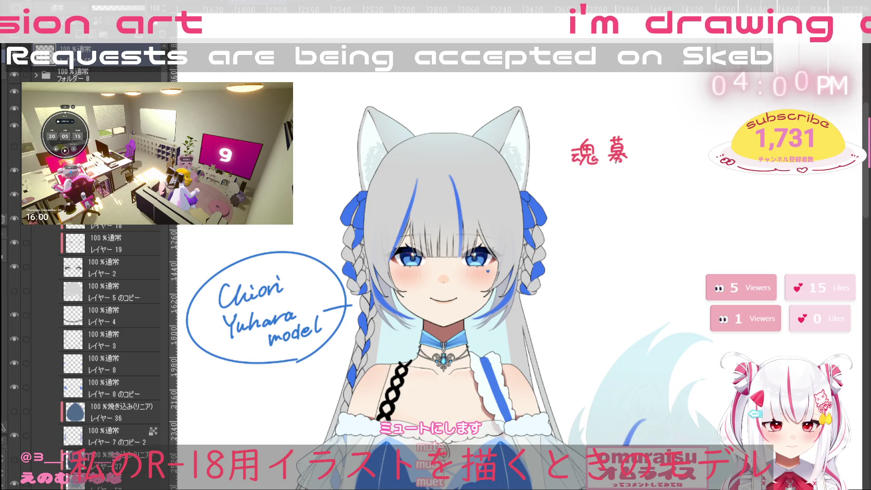
Handwrite 魂募集中 in red beside the head and draw a speech bubble around it
mouse_move(636, 139)
left_mouse_down()
mouse_move(645, 136)
mouse_move(647, 149)
left_mouse_up()
mouse_move(638, 144)
left_mouse_down()
mouse_move(638, 160)
mouse_move(630, 159)
left_mouse_up()
left_click_drag(640, 152, 655, 152)
left_click_drag(654, 142, 664, 151)
left_click_drag(660, 135, 661, 157)
mouse_move(622, 118)
left_mouse_down()
mouse_move(572, 146)
mouse_move(557, 172)
mouse_move(634, 116)
left_mouse_up()
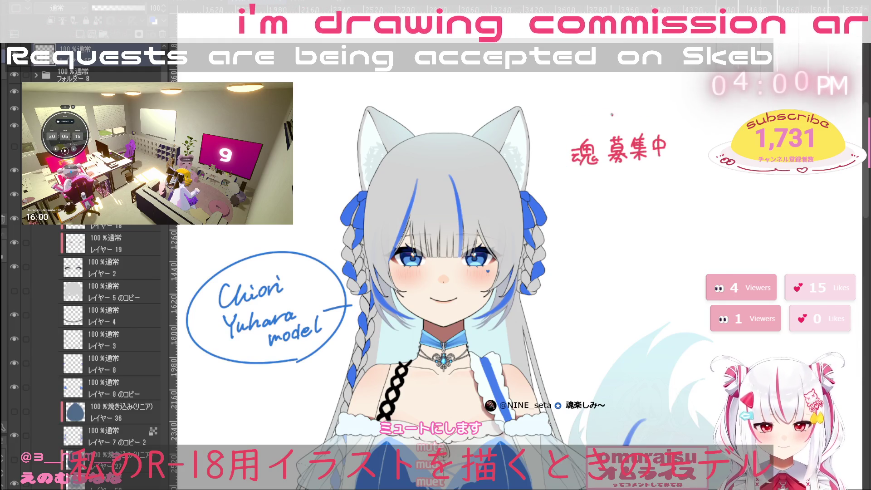
Fit the sheet in view and select レイヤー 34 and レイヤー 47 together
key("ctrl+Tab")
left_click(25, 438)
left_click(25, 414)
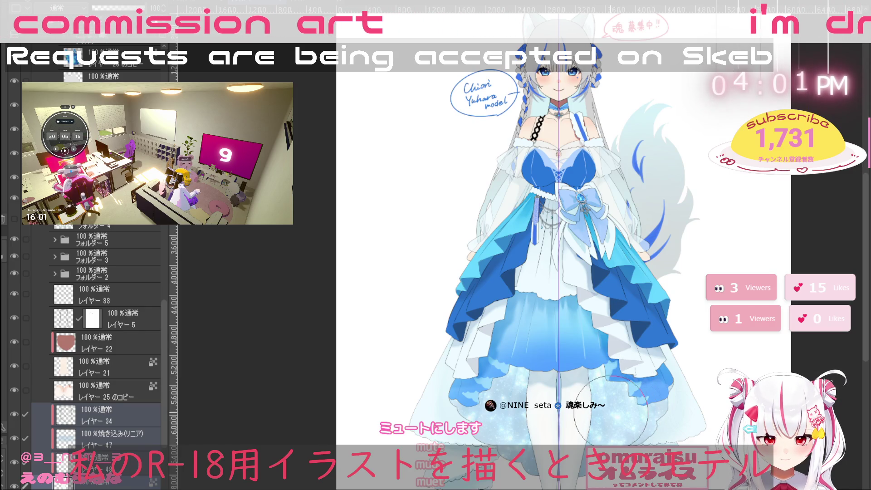
Look over the wolf-girl sheet, then move to the pink-haired girl's document
left_click_drag(615, 412, 625, 373)
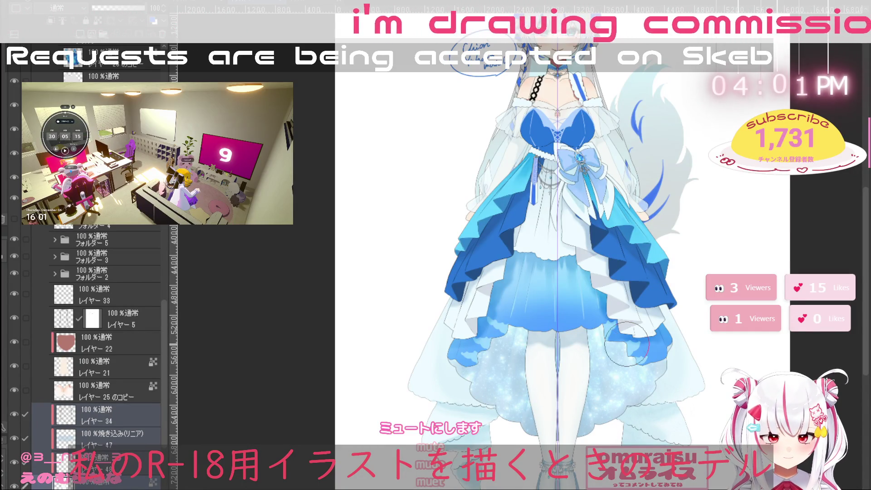
scroll(650, 320, "down", 3)
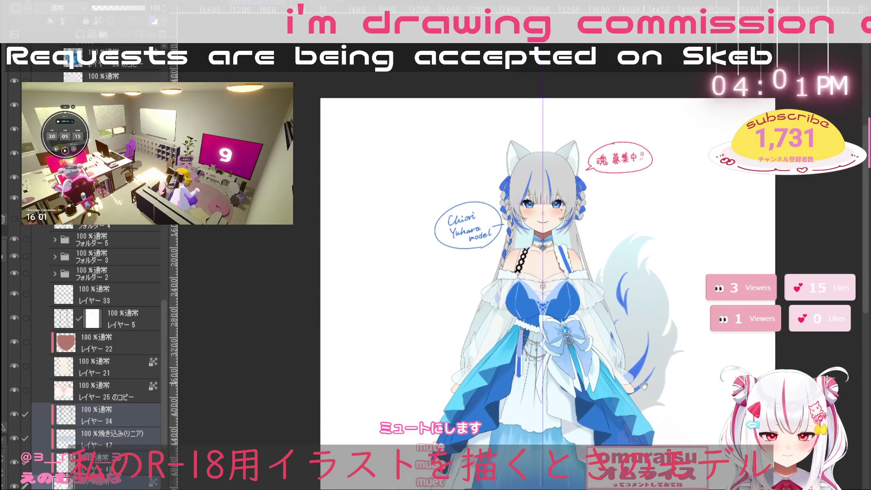
scroll(573, 218, "up", 2)
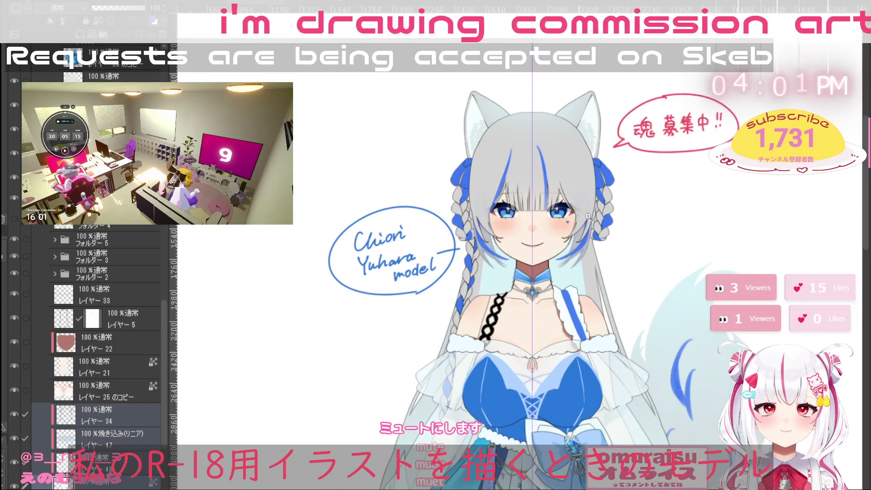
scroll(595, 217, "up", 2)
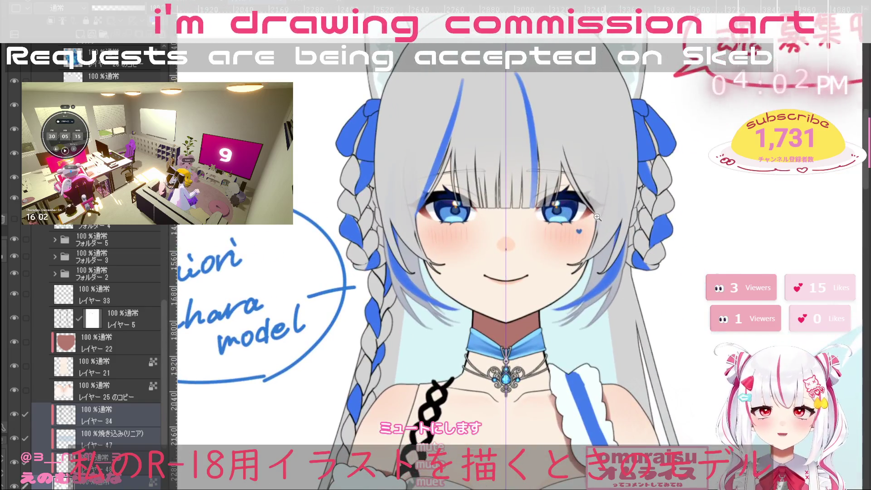
scroll(590, 216, "down", 2)
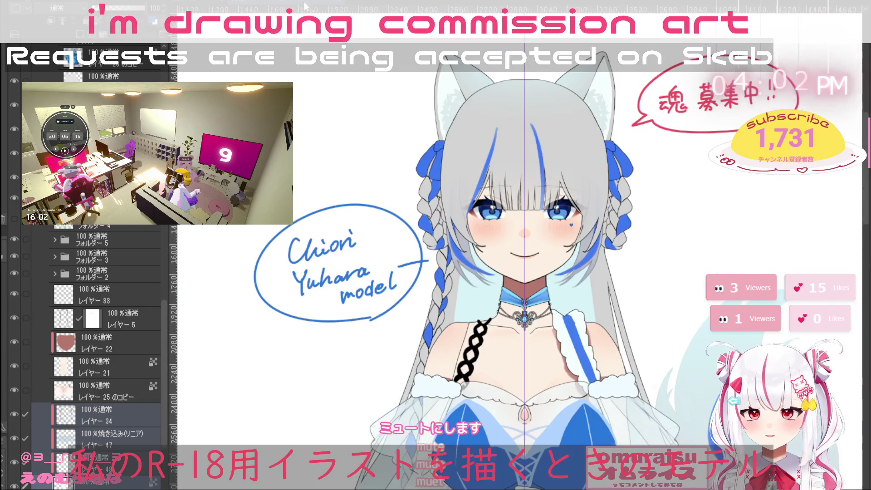
left_click(304, 5)
scroll(570, 90, "up", 3)
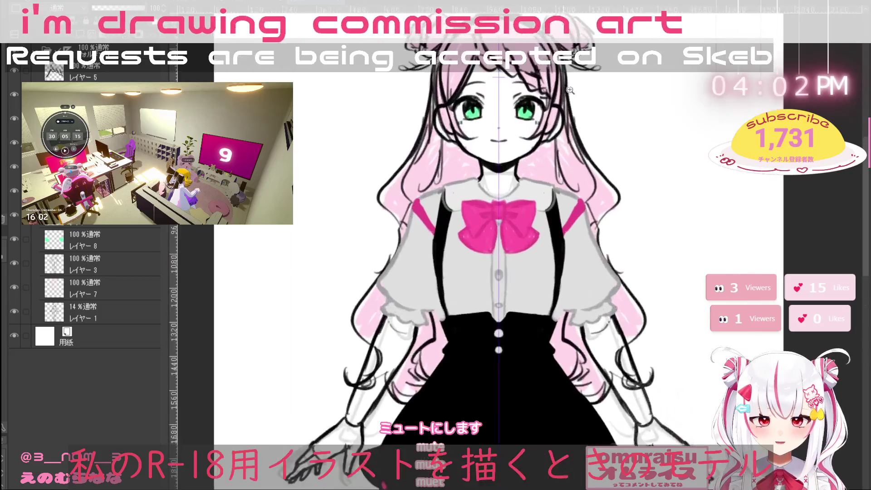
Frame her face, shrink the pen, and draw a red speech bubble outline beside her head
scroll(571, 90, "up", 2)
left_click_drag(571, 136, 616, 297)
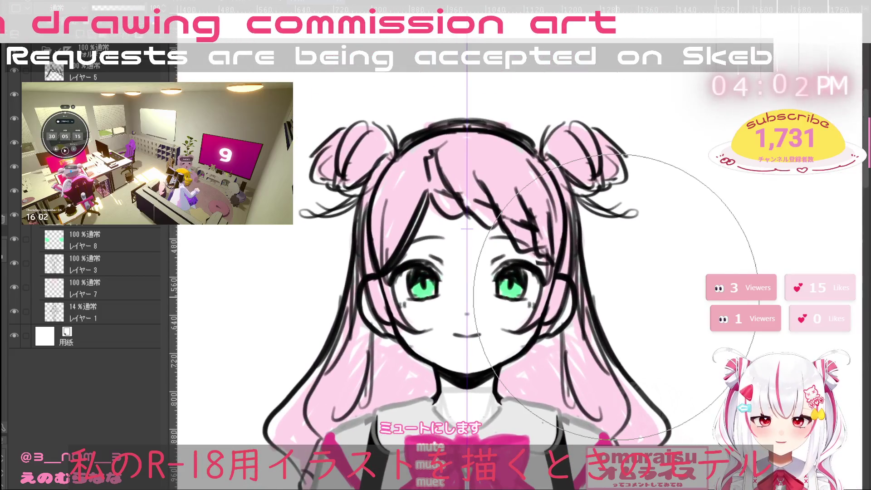
key("p")
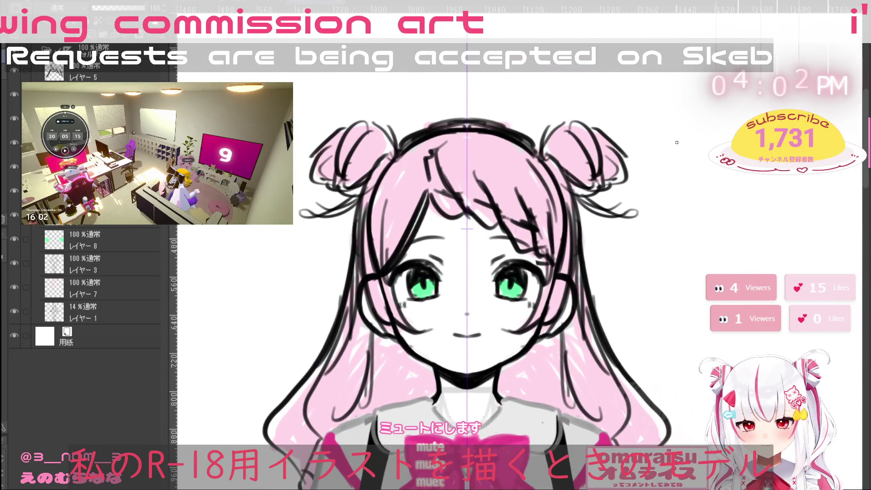
left_click_drag(744, 237, 608, 220)
mouse_move(616, 130)
left_mouse_down()
mouse_move(546, 187)
mouse_move(550, 226)
mouse_move(764, 222)
mouse_move(635, 124)
left_mouse_up()
Handwrite the start of the message, この through 魂, in red inside the bubble
left_click_drag(586, 150, 606, 153)
left_click_drag(584, 165, 601, 167)
mouse_move(621, 151)
left_mouse_down()
mouse_move(620, 161)
mouse_move(630, 156)
left_mouse_up()
mouse_move(650, 142)
left_mouse_down()
mouse_move(659, 146)
mouse_move(656, 166)
mouse_move(683, 162)
mouse_move(689, 145)
left_mouse_up()
mouse_move(581, 213)
left_mouse_down()
mouse_move(590, 231)
mouse_move(610, 195)
mouse_move(596, 215)
mouse_move(601, 227)
mouse_move(615, 217)
left_mouse_up()
key("ctrl+z")
key("ctrl+z")
mouse_move(603, 222)
left_mouse_down()
mouse_move(614, 220)
mouse_move(626, 235)
left_mouse_up()
left_click_drag(617, 221, 621, 228)
Write the characters 募 and 集 after 魂 in the bubble
mouse_move(643, 196)
left_mouse_down()
mouse_move(669, 194)
mouse_move(652, 202)
left_mouse_up()
left_click_drag(662, 188, 648, 212)
mouse_move(648, 203)
left_mouse_down()
mouse_move(667, 211)
mouse_move(642, 223)
left_mouse_up()
mouse_move(656, 209)
left_mouse_down()
mouse_move(667, 227)
mouse_move(656, 221)
left_mouse_up()
left_click_drag(653, 220, 644, 235)
left_click_drag(672, 200, 680, 210)
left_click_drag(679, 193, 677, 216)
left_click_drag(687, 197, 694, 195)
left_click_drag(695, 188, 697, 203)
mouse_move(681, 212)
left_mouse_down()
mouse_move(701, 209)
mouse_move(680, 218)
left_mouse_up()
mouse_move(673, 218)
left_mouse_down()
mouse_move(701, 215)
mouse_move(686, 235)
left_mouse_up()
left_click_drag(684, 223, 677, 233)
left_click_drag(686, 228, 690, 233)
Finish the message with 中 and two exclamation marks
left_click_drag(706, 193, 708, 213)
mouse_move(708, 193)
left_mouse_down()
mouse_move(728, 200)
mouse_move(726, 210)
left_mouse_up()
mouse_move(706, 212)
left_mouse_down()
mouse_move(727, 210)
mouse_move(718, 220)
left_mouse_up()
mouse_move(740, 189)
left_mouse_down()
mouse_move(734, 216)
mouse_move(747, 199)
left_mouse_up()
left_click(743, 203)
left_click(744, 212)
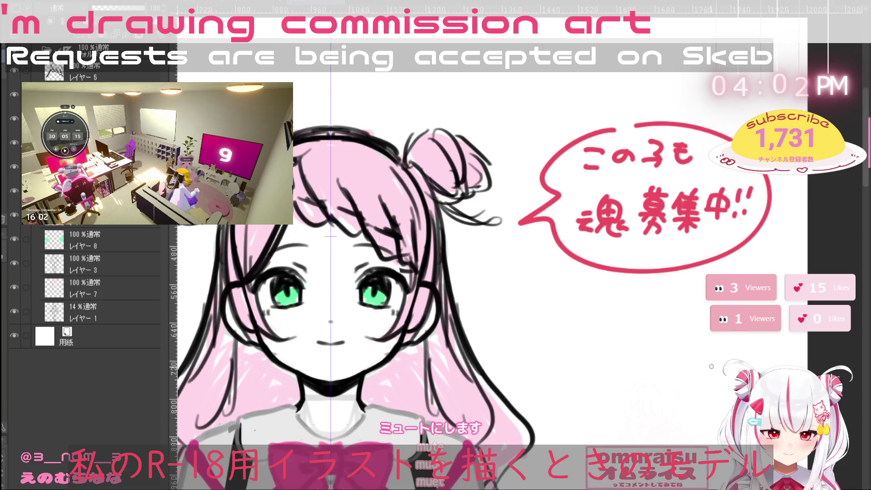
scroll(708, 381, "down", 2)
mouse_move(699, 439)
left_mouse_down()
mouse_move(667, 297)
mouse_move(667, 346)
mouse_move(684, 379)
left_mouse_up()
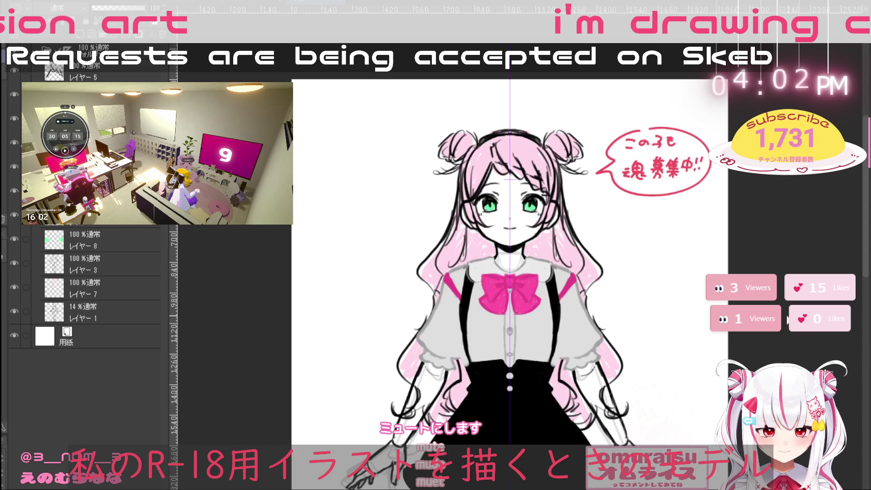
scroll(726, 338, "down", 3)
mouse_move(726, 338)
left_mouse_down()
mouse_move(724, 283)
mouse_move(699, 231)
mouse_move(673, 101)
left_mouse_up()
mouse_move(623, 358)
left_mouse_down()
mouse_move(588, 372)
mouse_move(606, 369)
left_mouse_up()
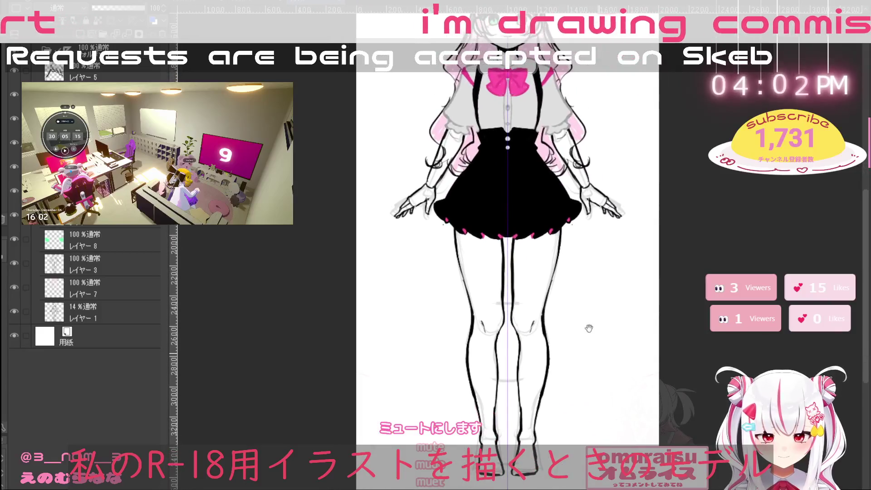
left_click(92, 263)
left_click(15, 264)
left_click(15, 264)
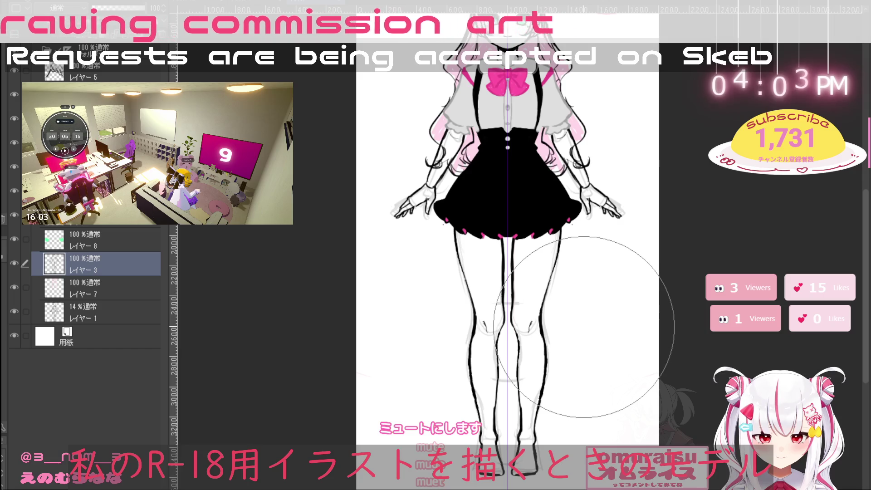
key("bracketleft")
key("bracketleft")
key("bracketleft")
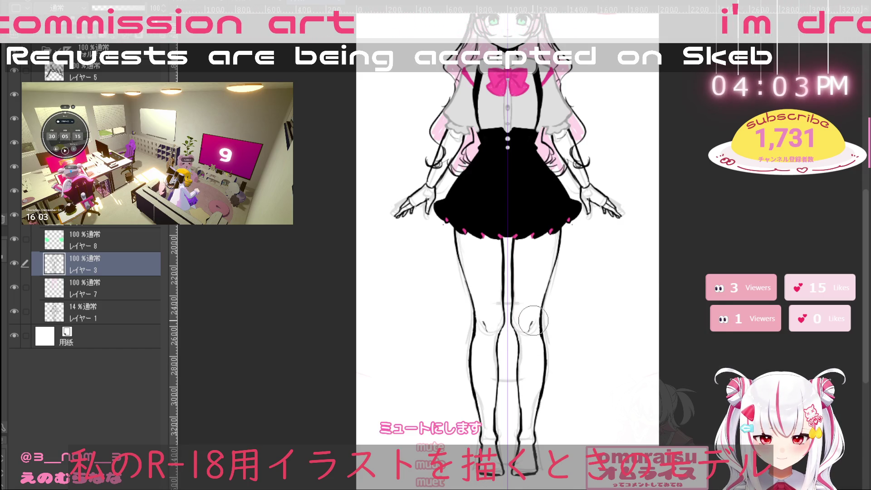
scroll(645, 353, "down", 3)
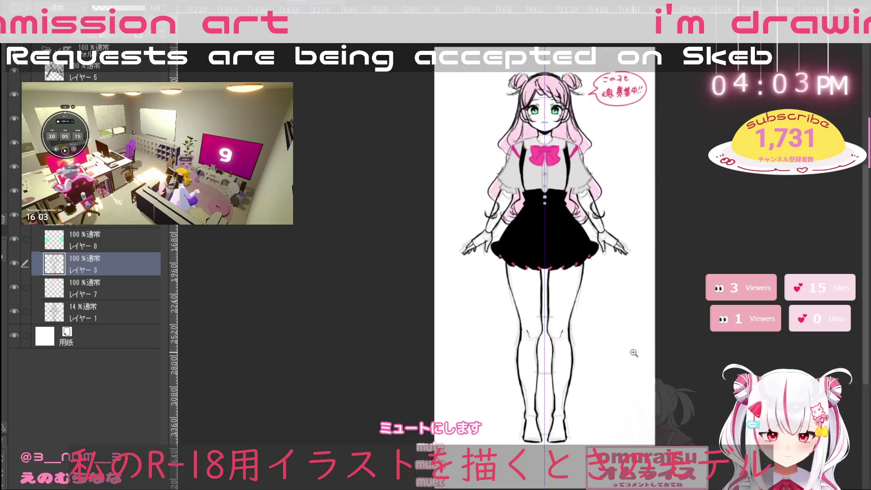
scroll(519, 245, "up", 3)
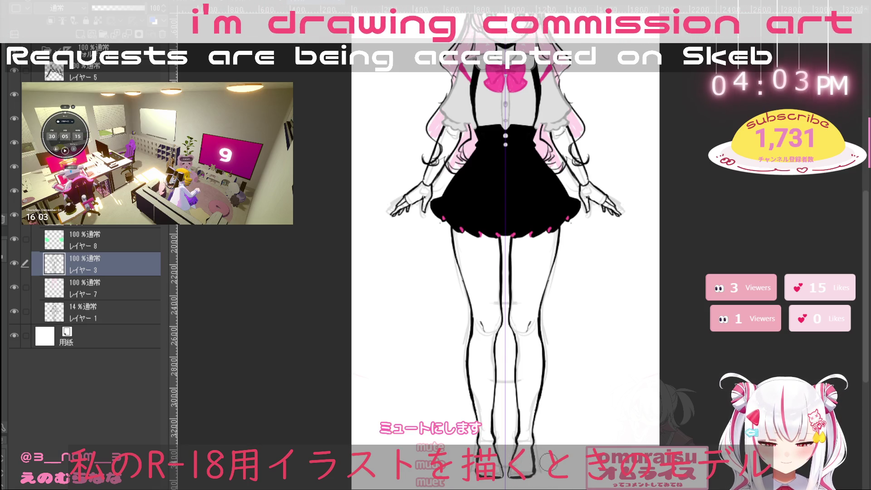
scroll(621, 379, "up", 5)
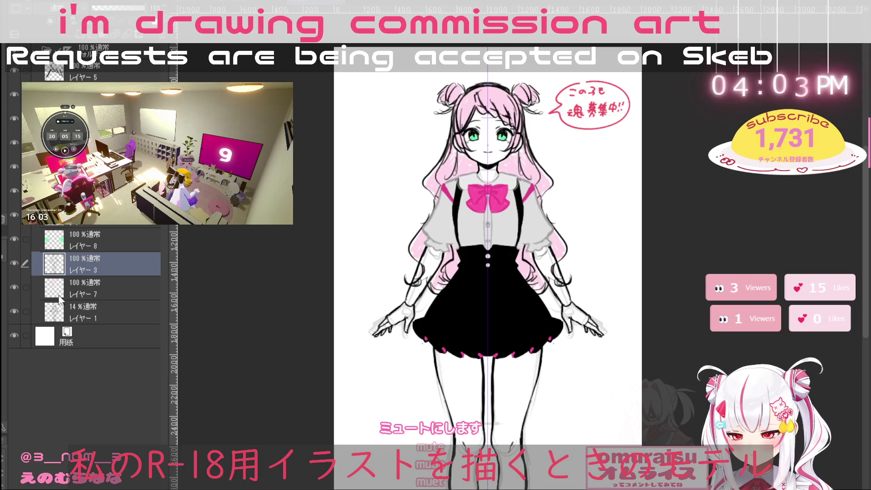
scroll(477, 272, "up", 2)
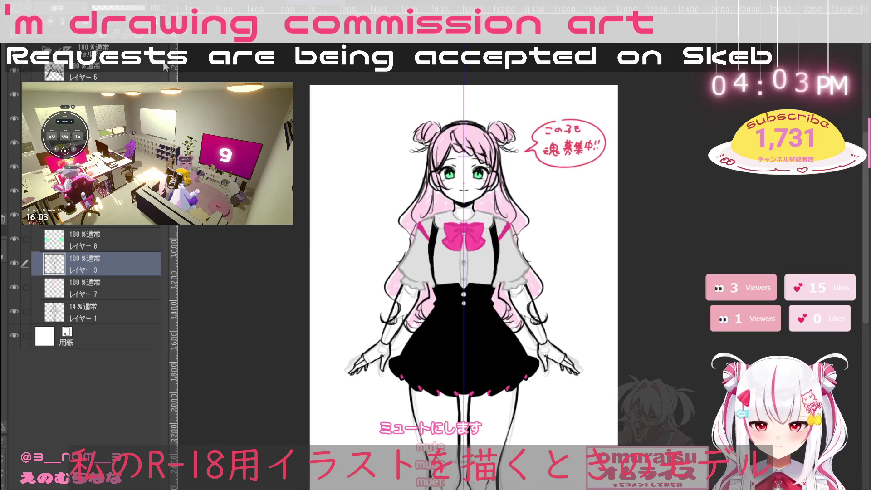
left_click(207, 3)
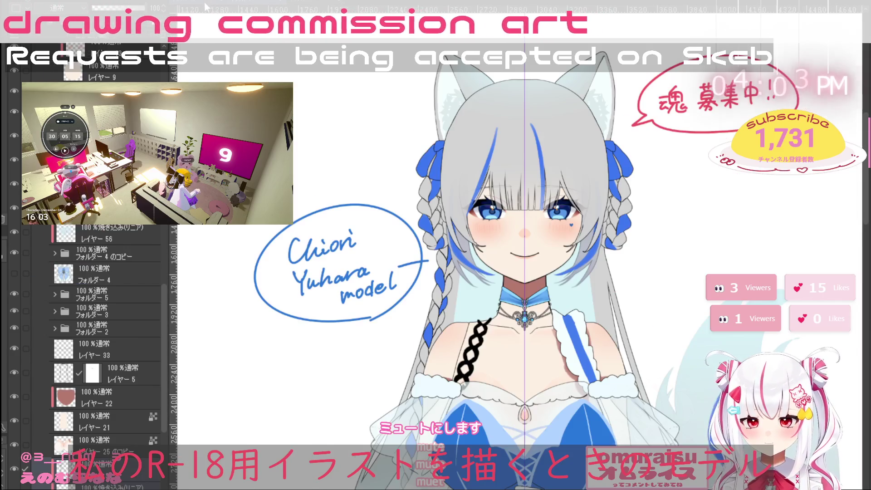
Switch to the bespectacled elf's document, frame her whole figure, and select フォルダー 1
left_click(272, 4)
scroll(597, 275, "down", 5)
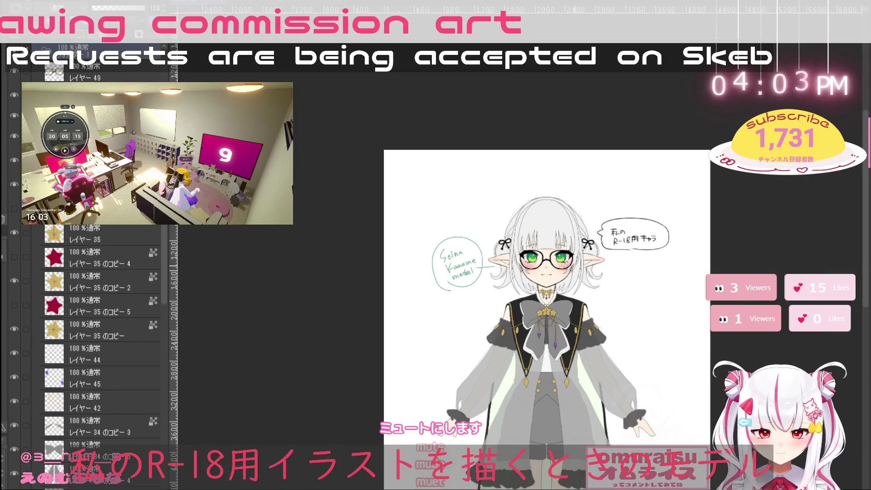
left_click_drag(646, 289, 615, 258)
left_click_drag(325, 162, 333, 198)
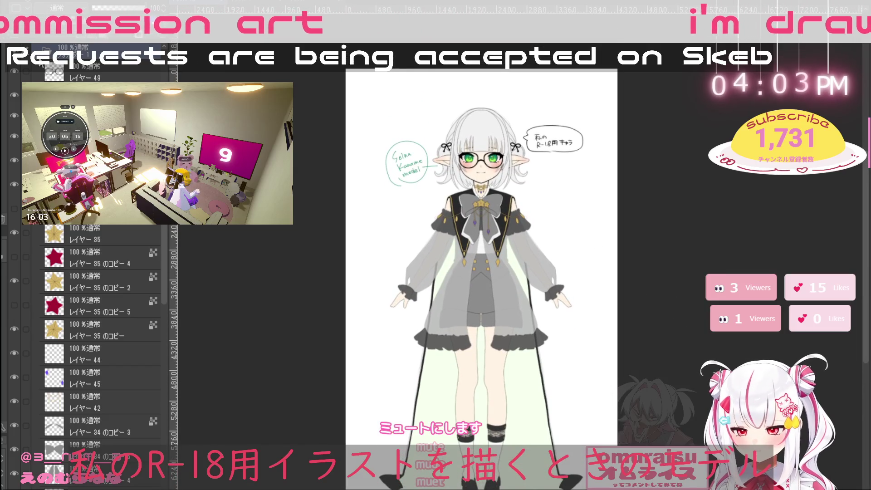
scroll(100, 317, "down", 10)
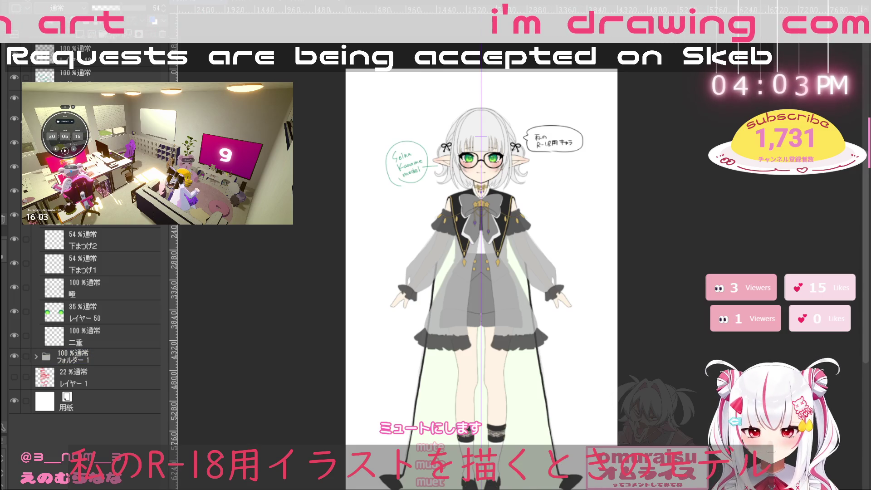
scroll(497, 158, "up", 3)
left_click(93, 355)
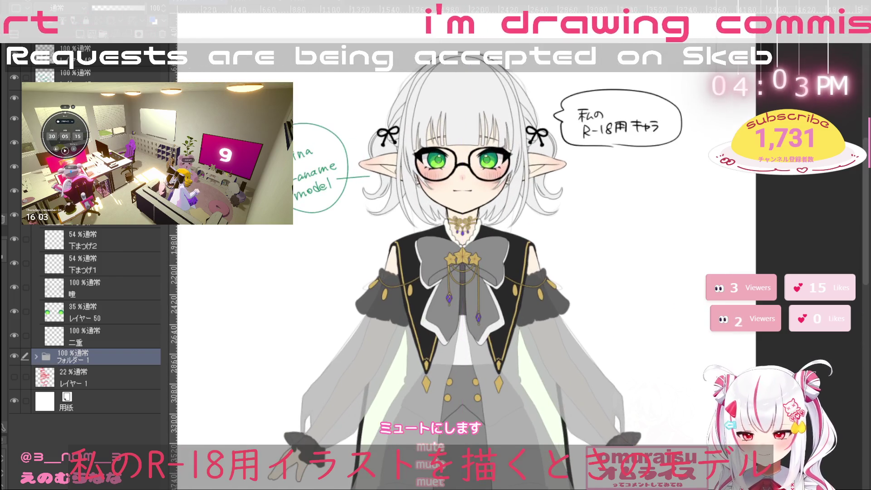
Fade フォルダー 1 to 11% and set eye layer レイヤー 50 to 100% with a smaller brush
left_click_drag(113, 20, 98, 20)
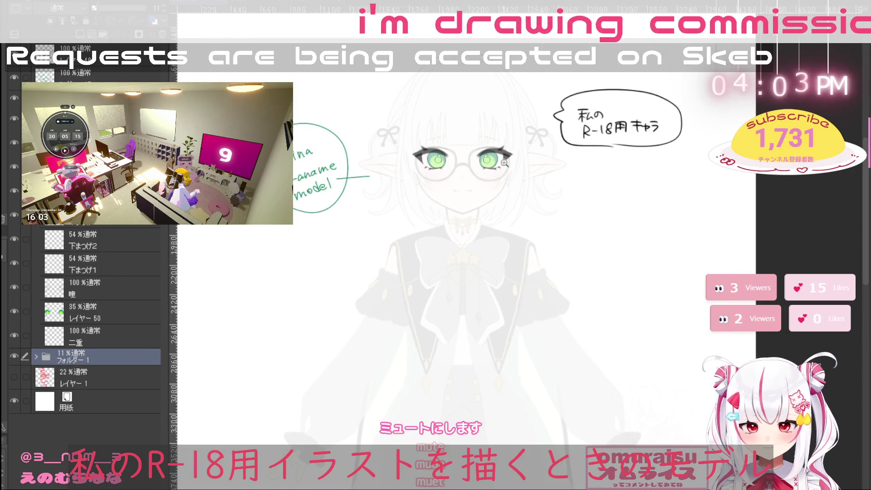
scroll(530, 157, "up", 5)
scroll(531, 157, "up", 1)
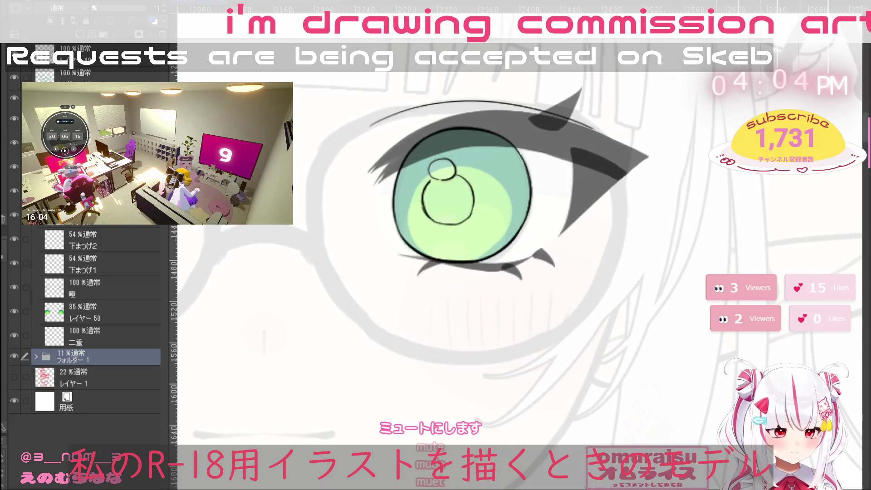
scroll(653, 314, "down", 3)
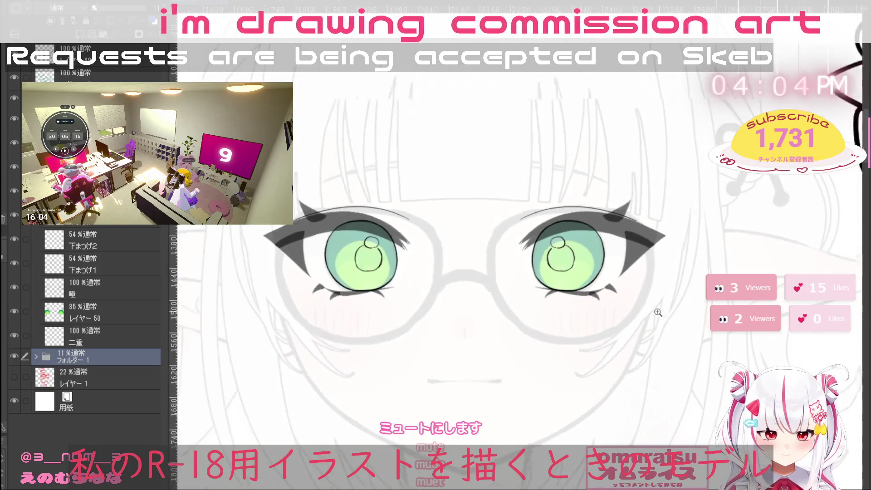
scroll(623, 305, "up", 2)
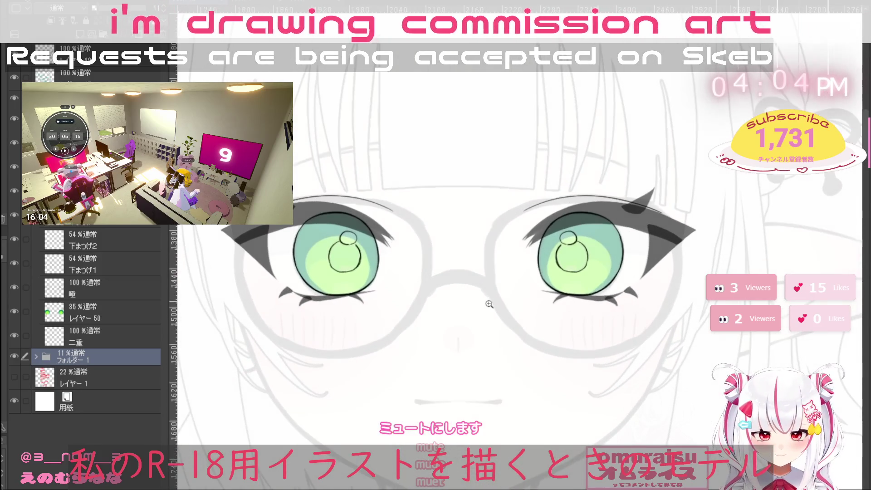
left_click(110, 311)
left_click_drag(157, 9, 181, 9)
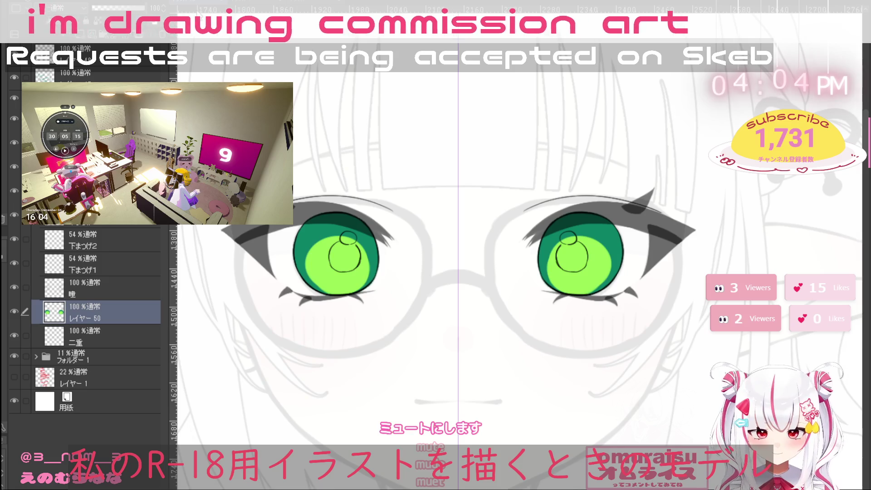
scroll(617, 216, "up", 2)
key("bracketleft")
key("bracketleft")
key("bracketleft")
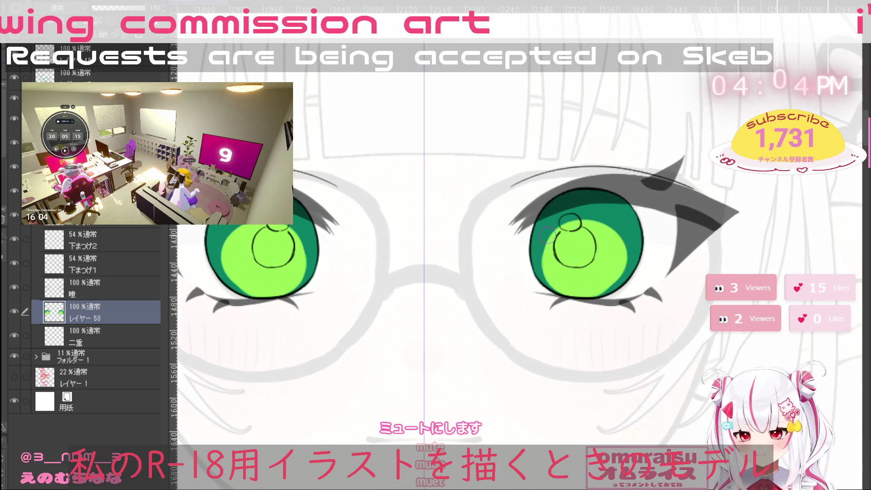
Darken the upper part of the right iris, comparing edits with undo and redo
left_click_drag(544, 274, 569, 229)
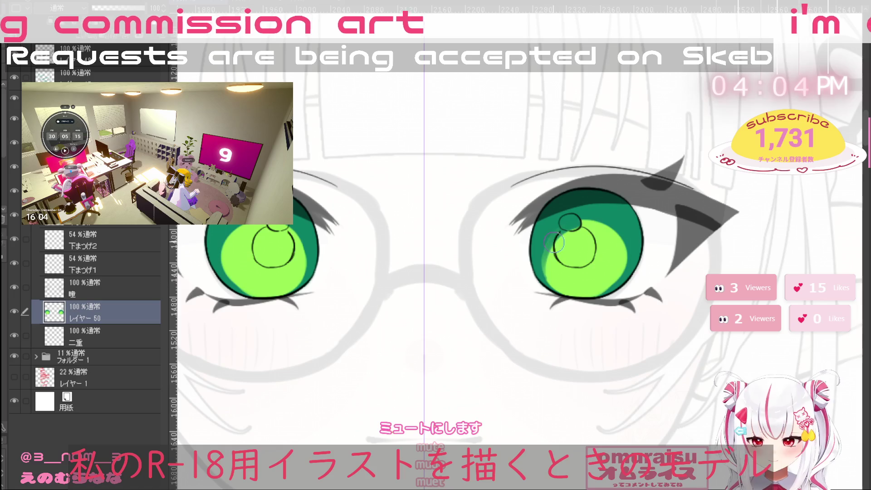
key("ctrl+z")
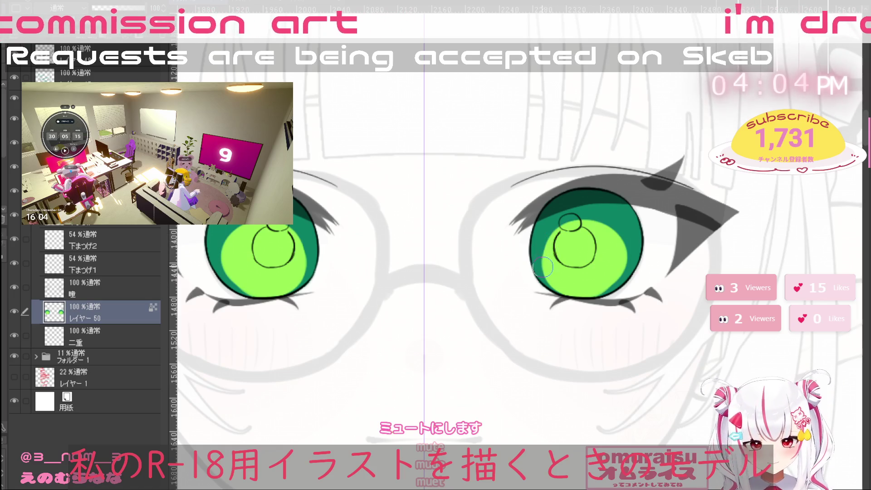
left_click_drag(543, 266, 567, 224)
key("ctrl+z")
mouse_move(542, 281)
left_mouse_down()
mouse_move(563, 232)
mouse_move(626, 240)
left_mouse_up()
left_click_drag(587, 289, 515, 126)
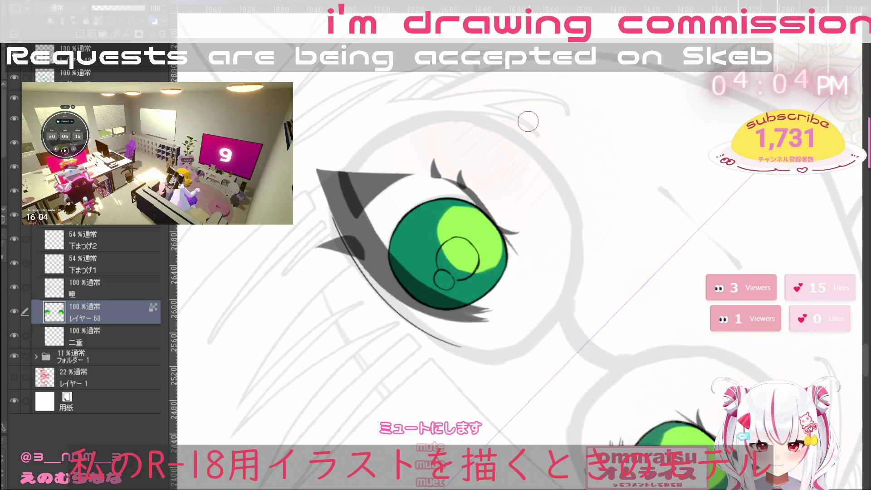
key("ctrl+z")
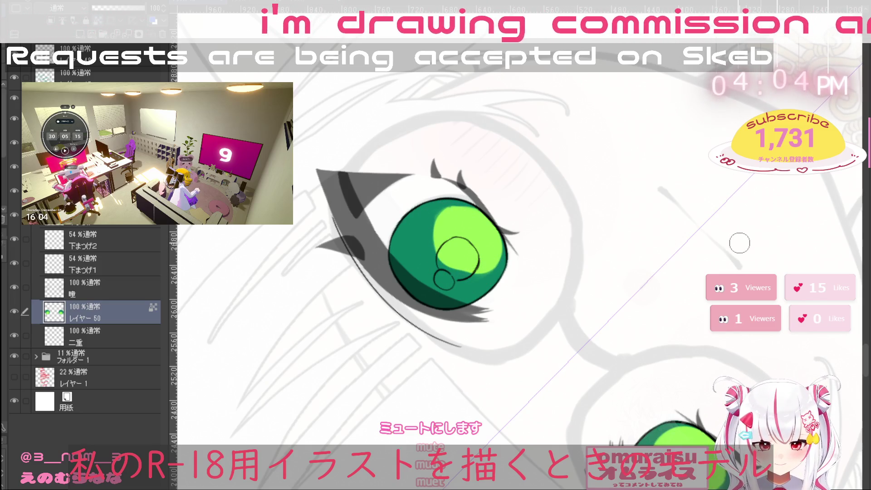
key("minus")
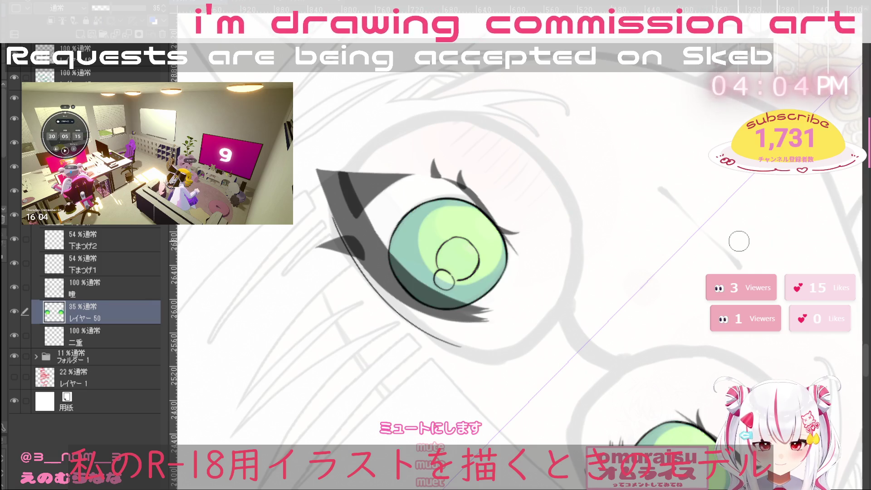
key("ctrl+z")
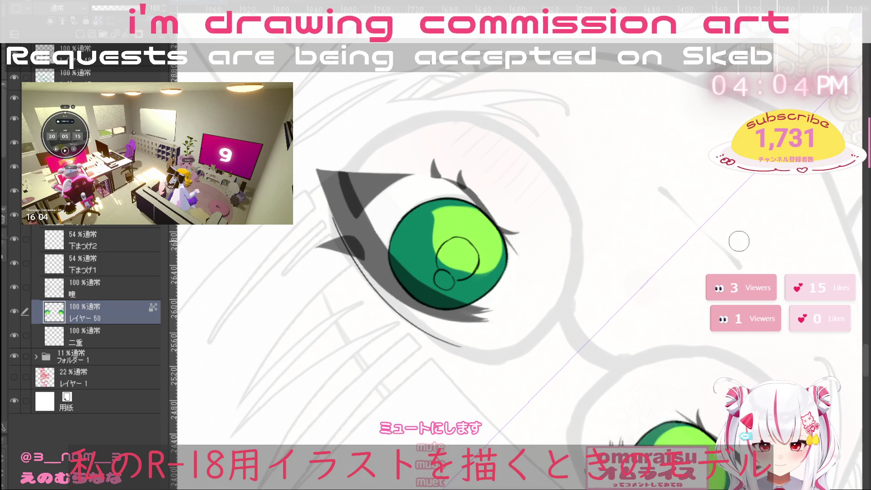
key("ctrl+y")
key("ctrl+z")
key("ctrl+y")
key("ctrl+z")
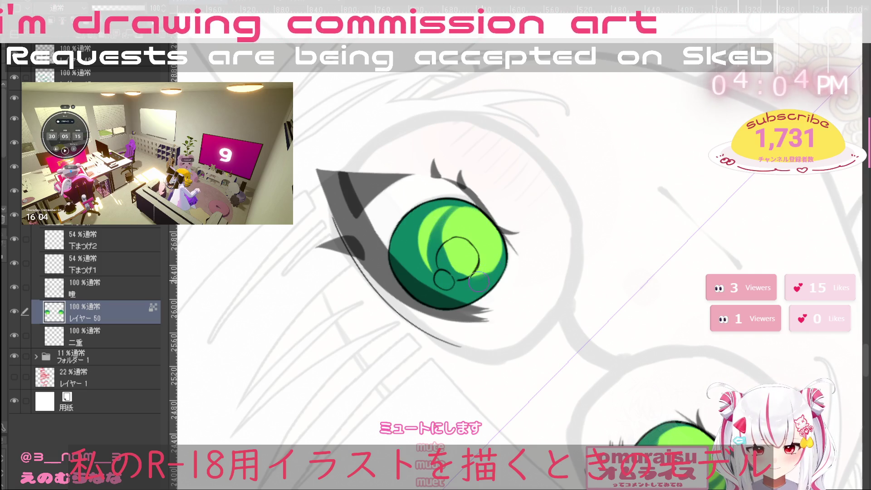
Refine the darker green shading on the iris's left edge, highlight circle and lower-left
left_click_drag(446, 206, 442, 230)
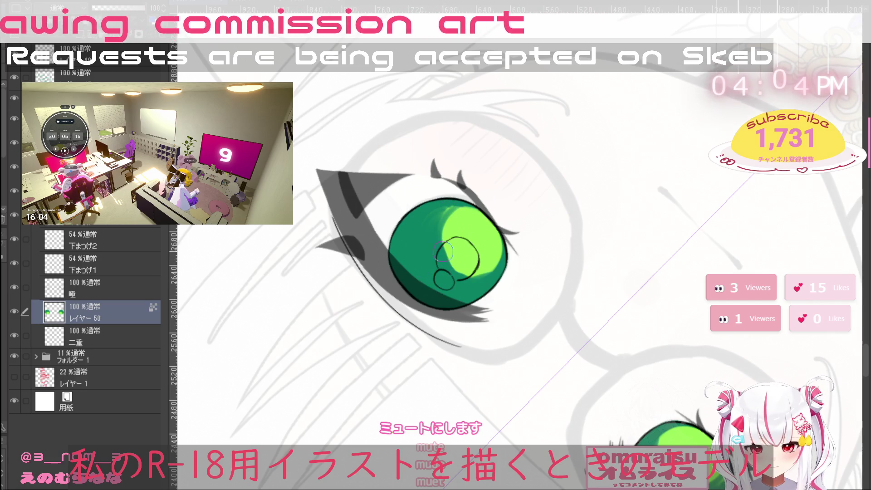
left_click_drag(457, 252, 461, 268)
left_click_drag(439, 232, 436, 213)
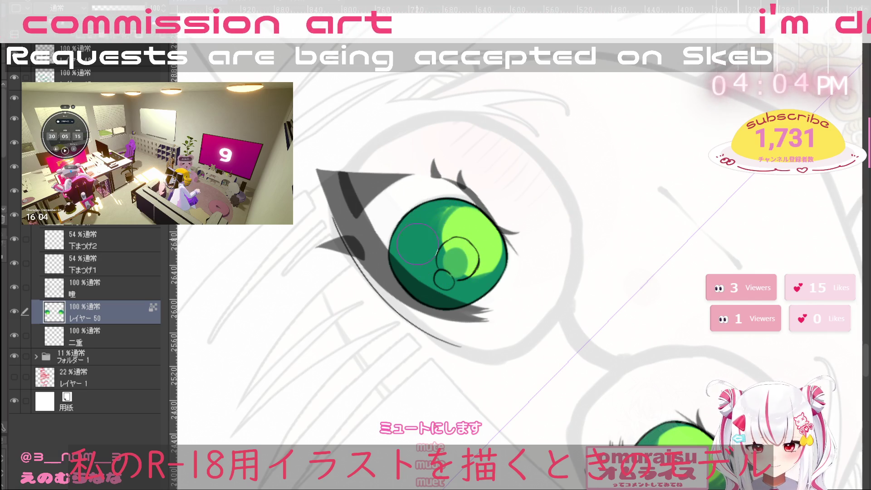
key("ctrl+0")
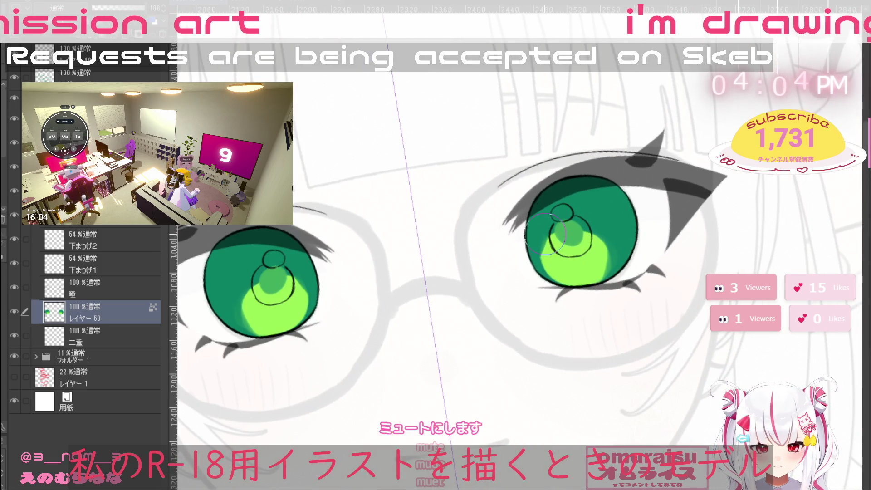
left_click_drag(551, 229, 559, 257)
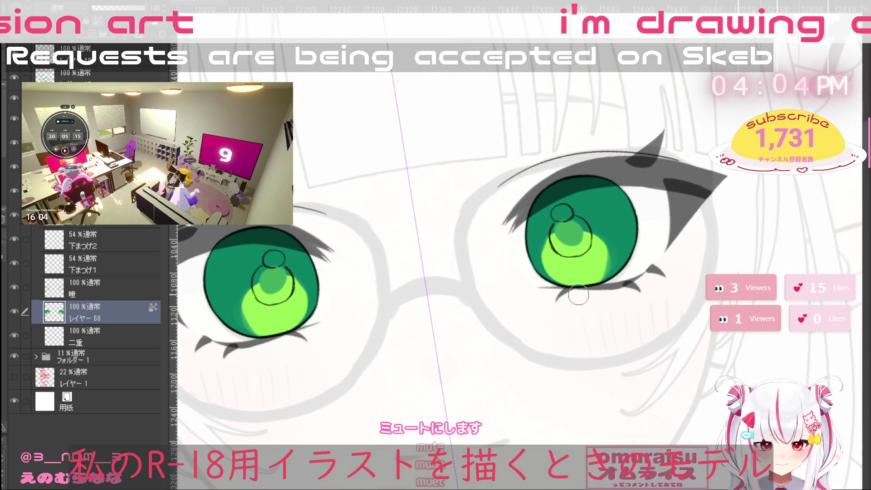
left_click_drag(611, 251, 604, 245)
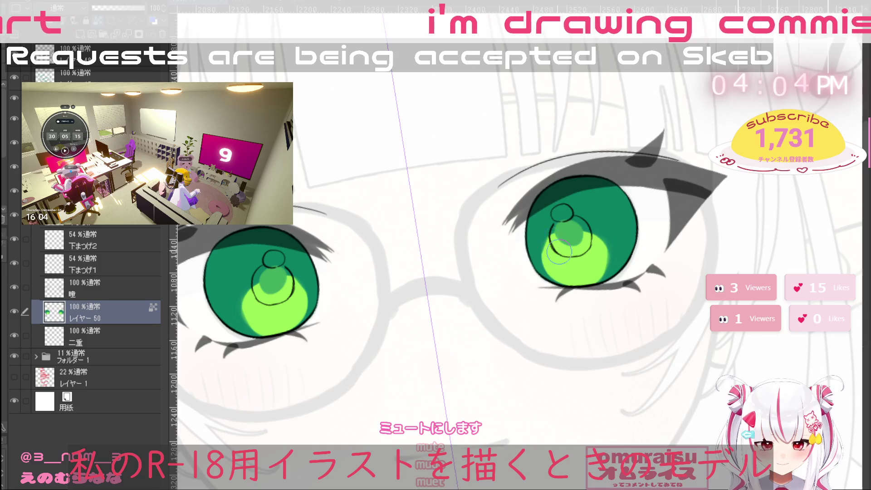
Paint dark green pupils with a blue-grey dot and light green highlights in both eyes
left_click_drag(563, 238, 560, 249)
mouse_move(571, 282)
left_mouse_down()
mouse_move(566, 241)
mouse_move(606, 262)
mouse_move(599, 236)
mouse_move(615, 426)
mouse_move(514, 360)
left_mouse_up()
mouse_move(559, 324)
left_mouse_down()
mouse_move(543, 336)
mouse_move(550, 330)
left_mouse_up()
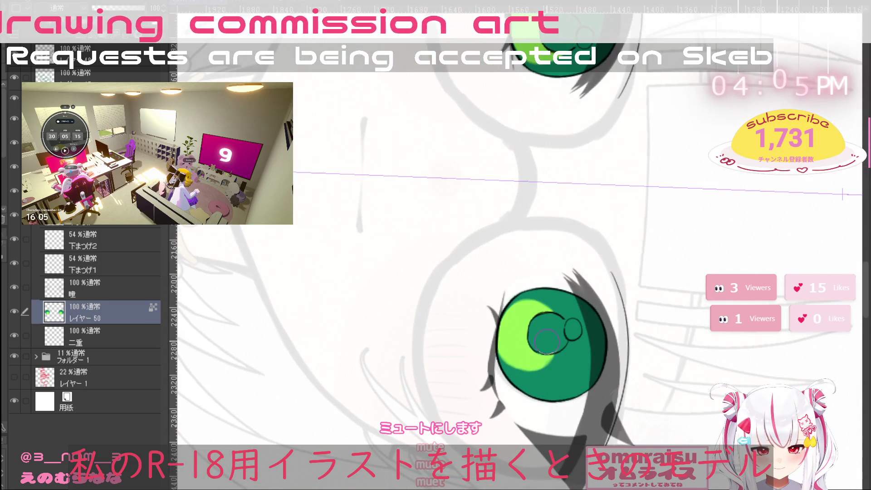
mouse_move(547, 338)
left_mouse_down()
mouse_move(549, 328)
mouse_move(550, 338)
left_mouse_up()
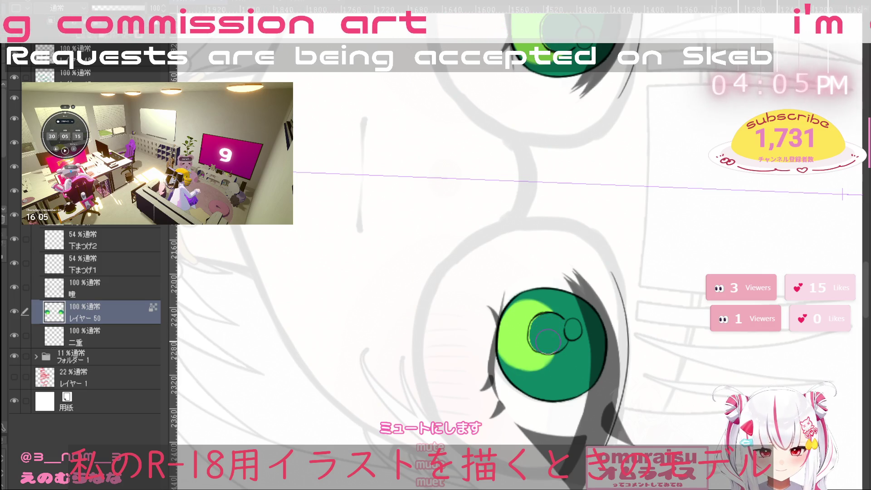
scroll(543, 329, "up", 2)
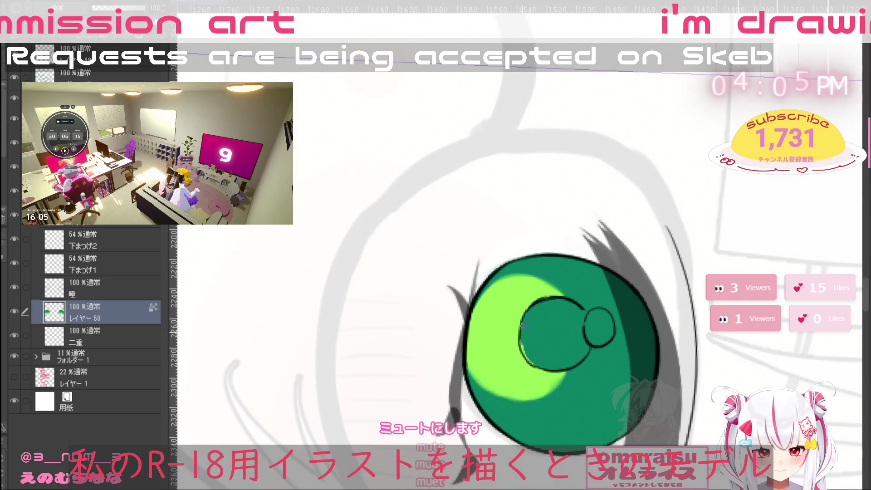
scroll(548, 348, "down", 4)
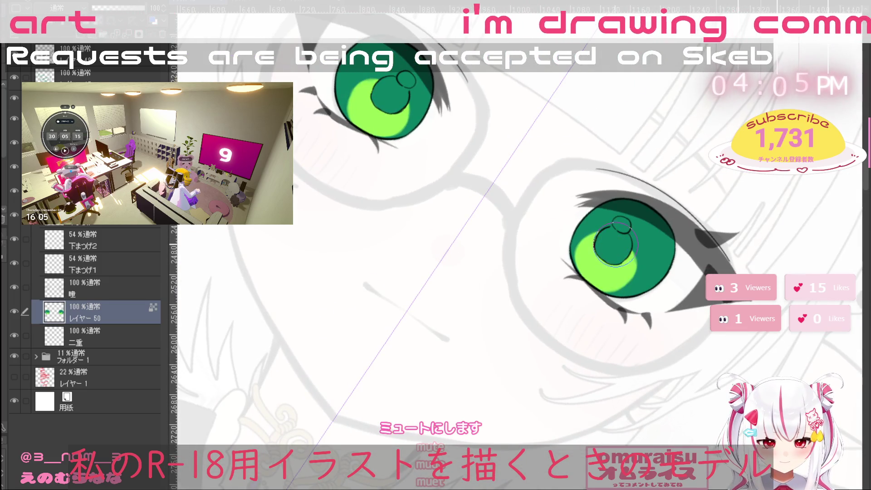
left_click_drag(612, 247, 616, 238)
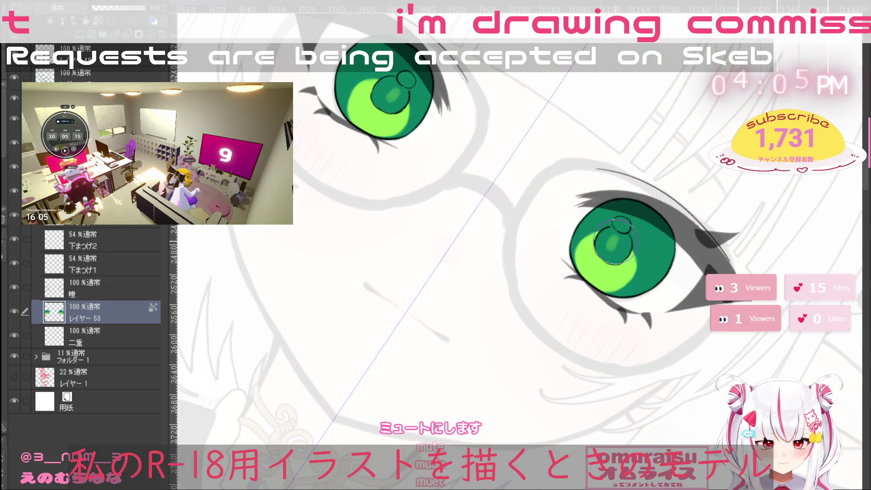
left_click_drag(609, 246, 614, 242)
Re-angle the view, enlarge the brush, and lighten the left part of the lower pupil
key("ctrl+at")
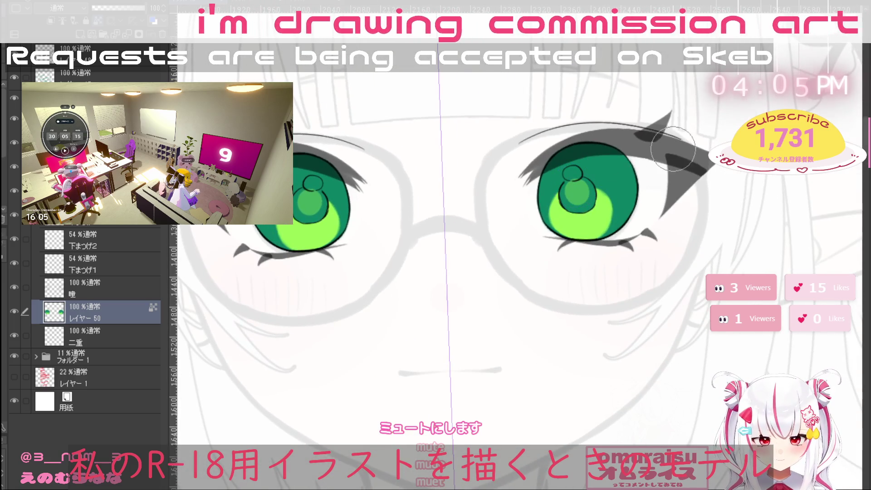
key("bracketright")
key("bracketleft")
key("bracketleft")
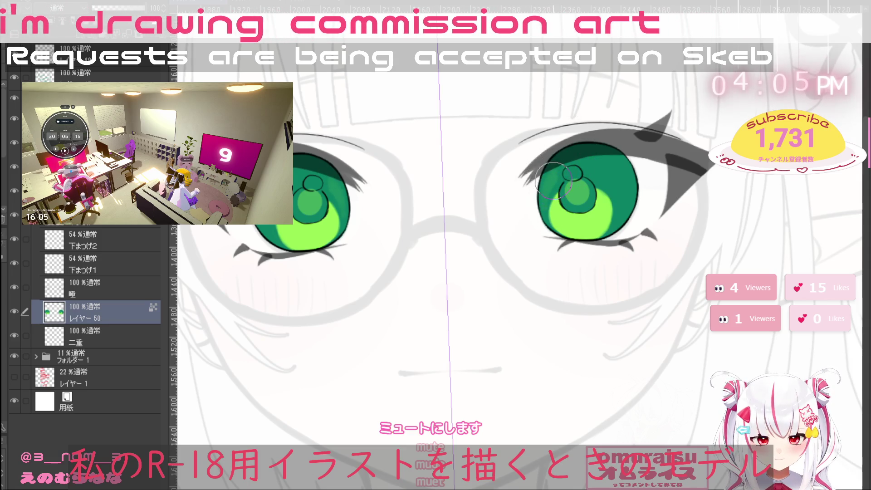
mouse_move(642, 143)
left_mouse_down()
mouse_move(522, 272)
mouse_move(399, 289)
left_mouse_up()
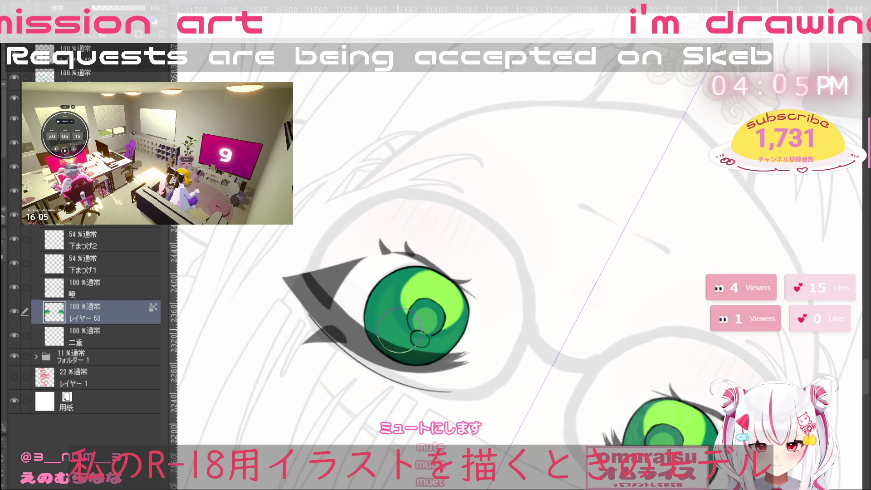
mouse_move(679, 202)
left_mouse_down()
mouse_move(644, 398)
mouse_move(558, 404)
mouse_move(467, 393)
left_mouse_up()
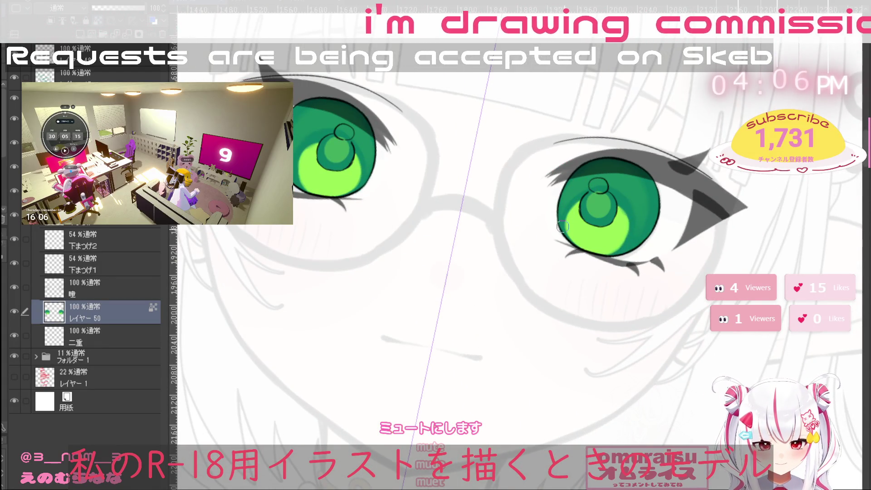
mouse_move(610, 408)
left_mouse_down()
mouse_move(571, 431)
mouse_move(636, 428)
mouse_move(726, 313)
left_mouse_up()
left_click_drag(847, 373, 812, 300)
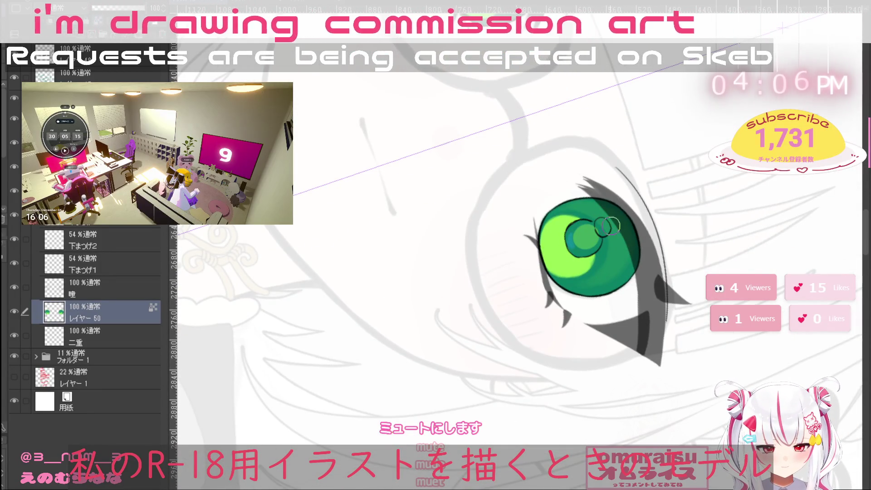
key("bracketright")
key("bracketright")
key("bracketright")
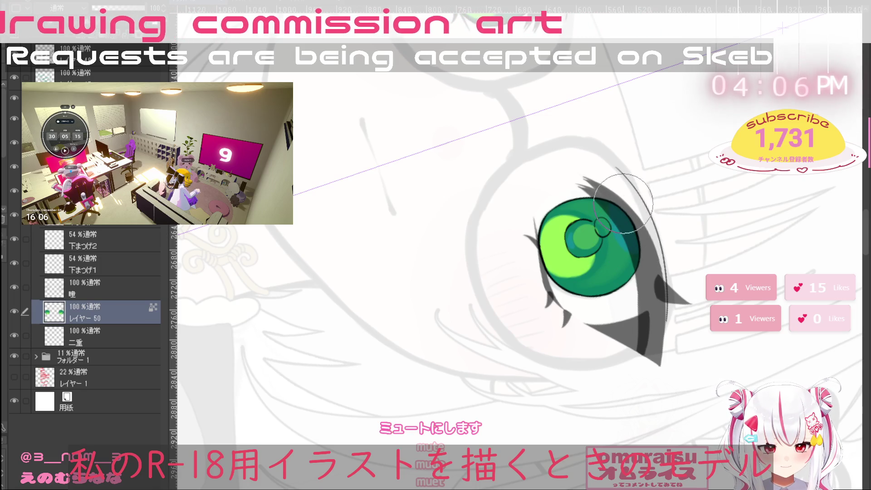
mouse_move(646, 190)
left_mouse_down()
mouse_move(656, 307)
mouse_move(636, 104)
mouse_move(586, 144)
left_mouse_up()
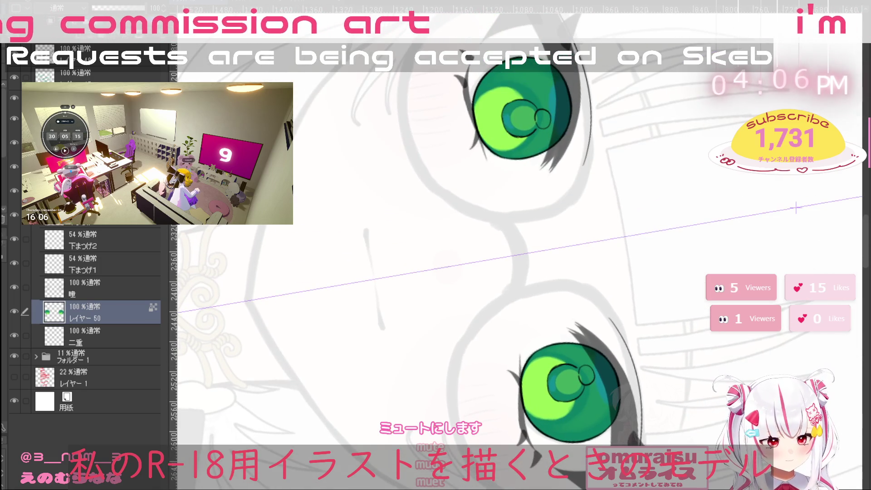
left_click_drag(562, 379, 555, 376)
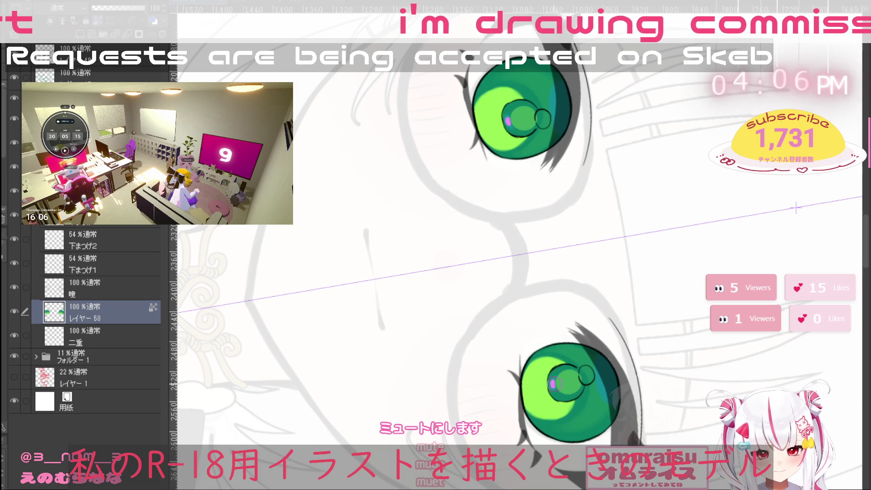
mouse_move(585, 365)
left_mouse_down()
mouse_move(644, 209)
mouse_move(579, 83)
mouse_move(556, 118)
mouse_move(707, 398)
left_mouse_up()
Add pink catch-light dots to both pupils and pull back to the whole face
left_click_drag(362, 262, 368, 262)
left_click_drag(630, 258, 641, 258)
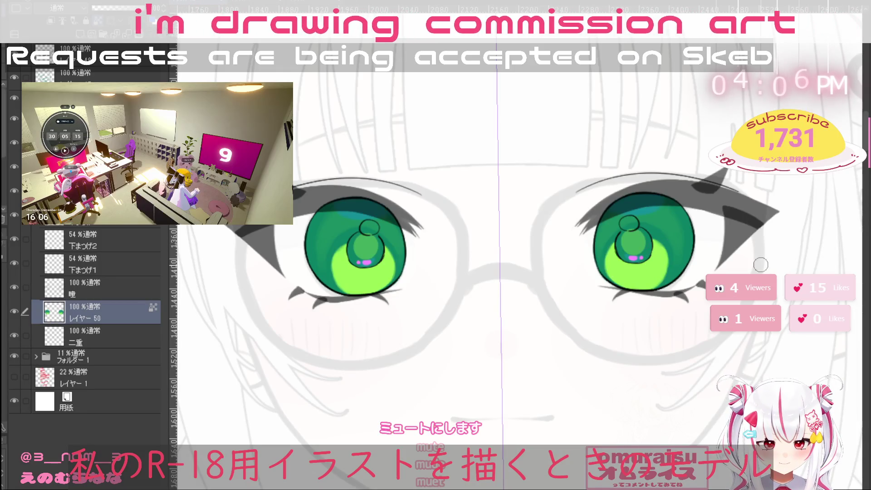
scroll(641, 360, "down", 4)
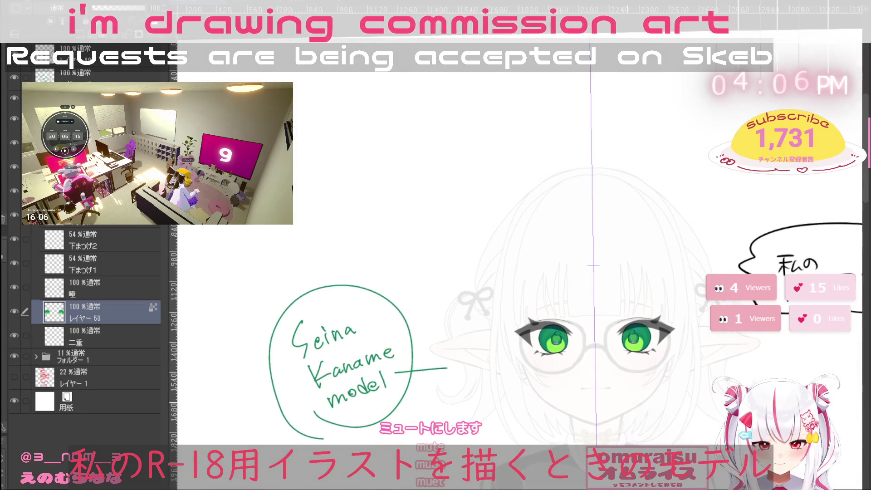
scroll(624, 404, "down", 2)
left_click_drag(624, 403, 560, 385)
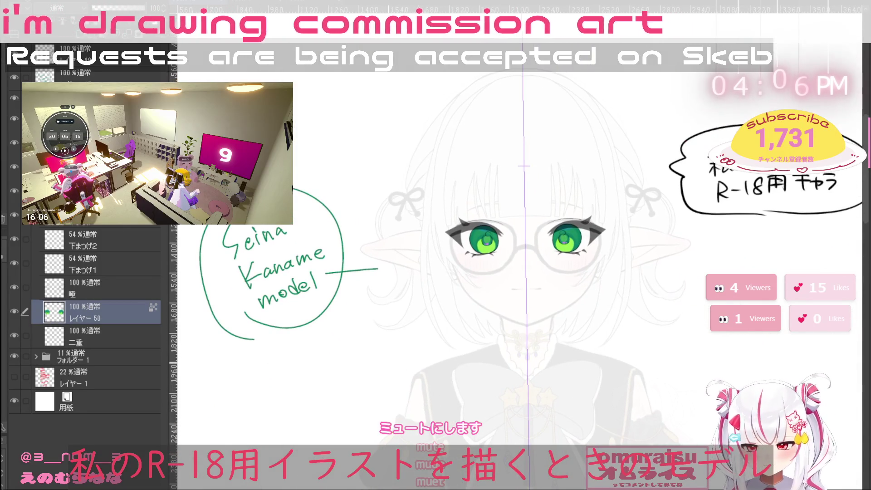
Add a new layer above the iris layer and place small white highlight dots in both irises
left_click(83, 42)
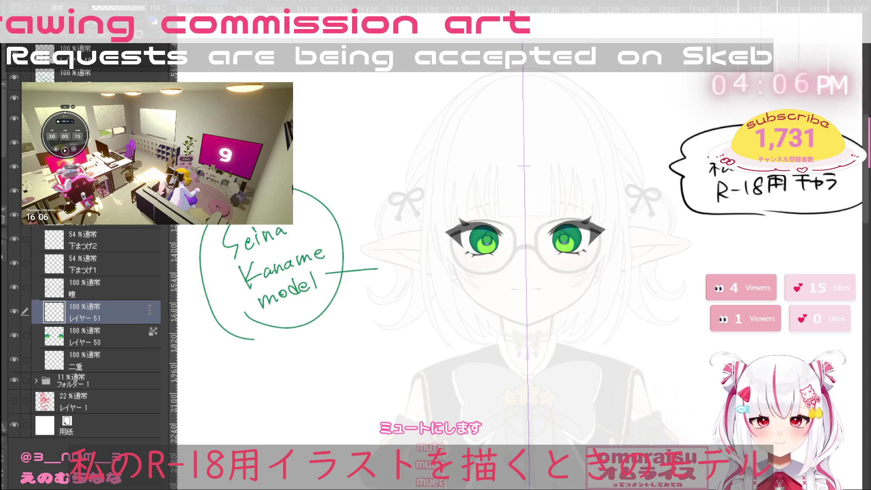
scroll(589, 238, "up", 5)
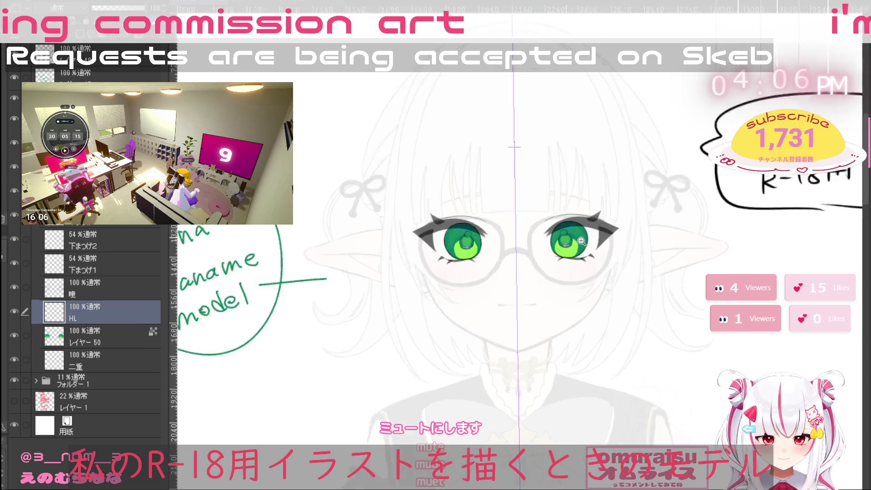
left_click(581, 232)
key("ctrl+z")
left_click(586, 230)
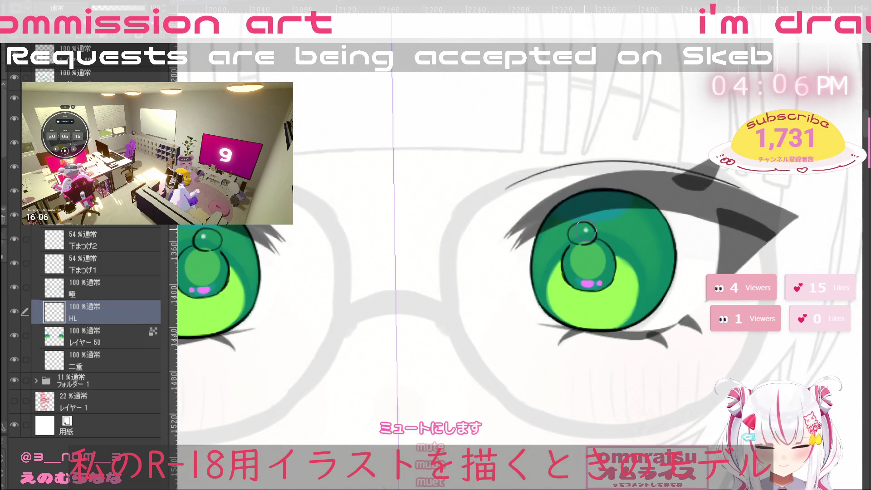
left_click(584, 232)
left_click(579, 233)
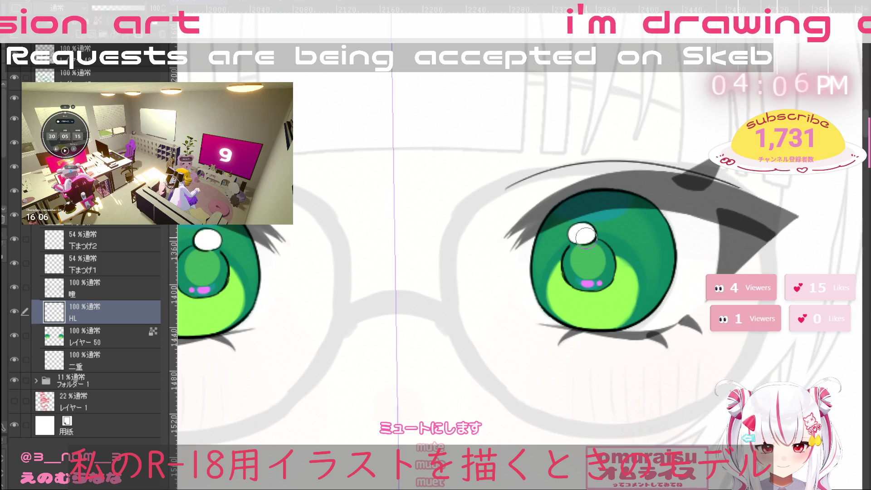
scroll(708, 308, "down", 5)
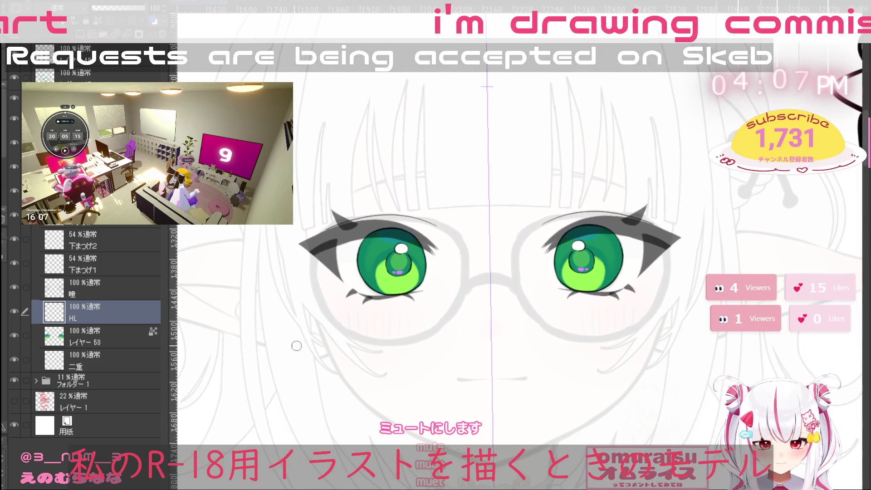
On the 瞳 layer, lighten the pupils and highlights of both eyes symmetrically
left_click(109, 288)
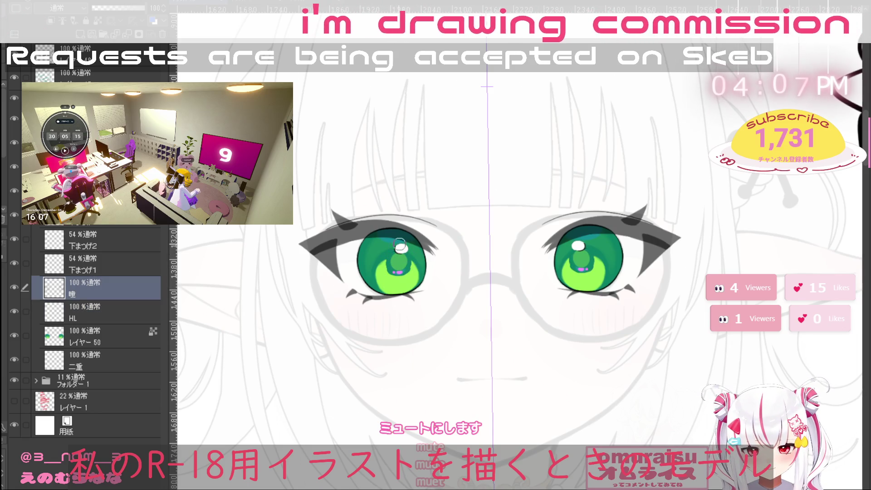
key("ctrl+z")
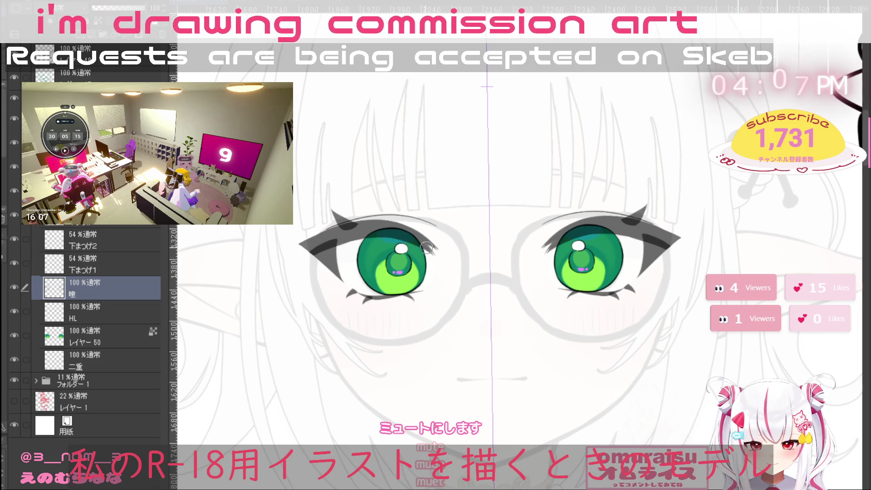
left_click_drag(406, 247, 405, 268)
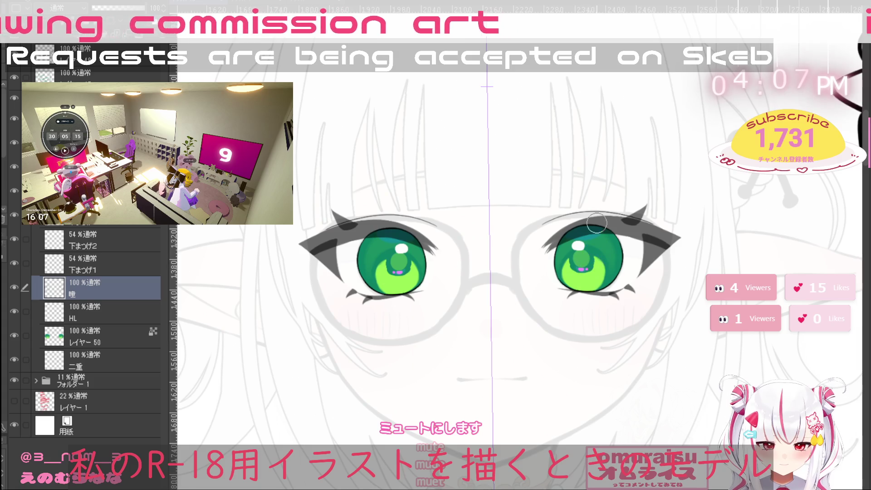
left_click(389, 264, "ctrl+shift")
scroll(388, 264, "up", 3)
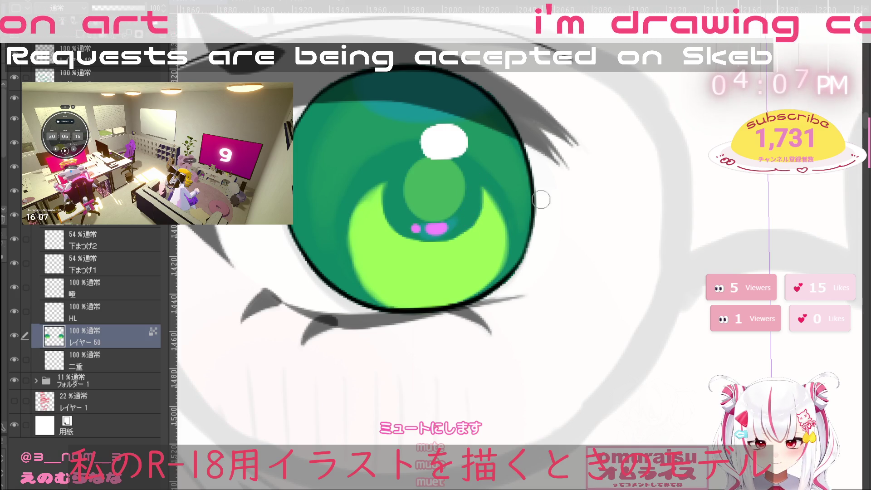
Add dark shading along the pupil's lower left and soften the teal shading on its left
scroll(541, 200, "down", 6)
scroll(541, 200, "up", 2)
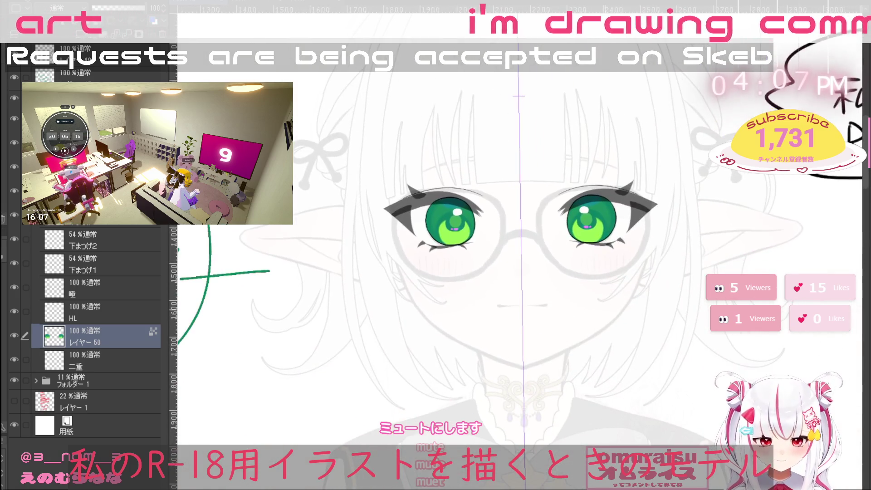
scroll(576, 216, "up", 5)
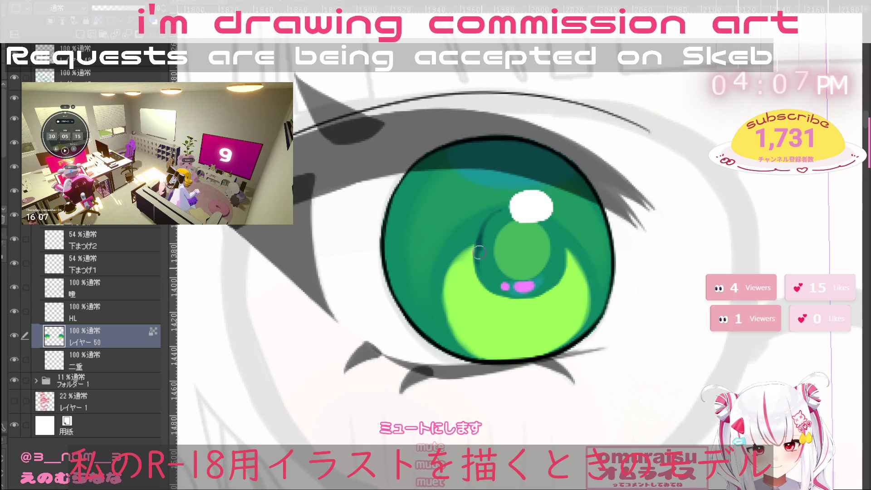
mouse_move(479, 241)
left_mouse_down()
mouse_move(476, 286)
mouse_move(503, 300)
left_mouse_up()
mouse_move(501, 257)
left_mouse_down()
mouse_move(478, 263)
mouse_move(484, 227)
left_mouse_up()
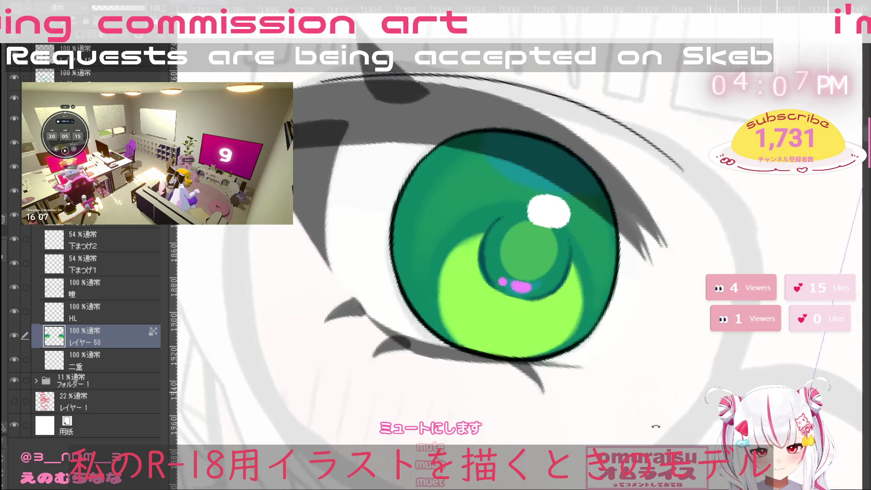
left_click_drag(662, 245, 509, 249)
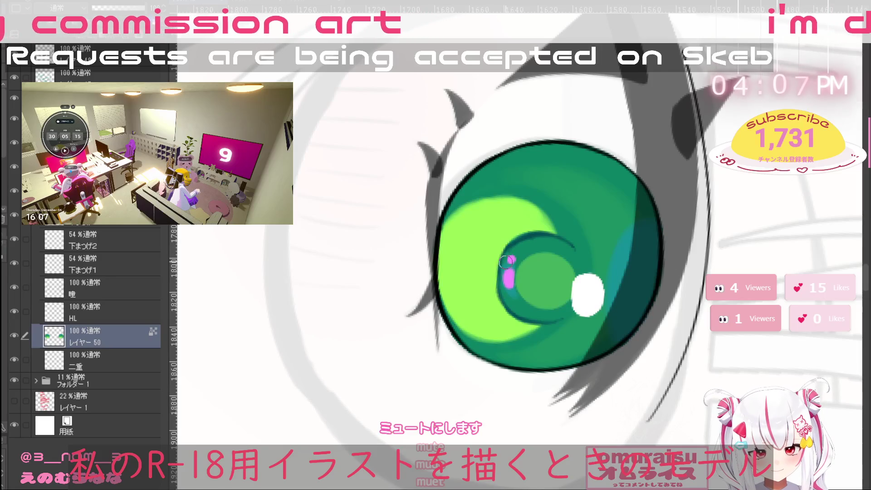
scroll(531, 336, "down", 5)
mouse_move(532, 336)
left_mouse_down()
mouse_move(663, 176)
mouse_move(641, 226)
left_mouse_up()
scroll(663, 176, "up", 2)
scroll(663, 176, "up", 4)
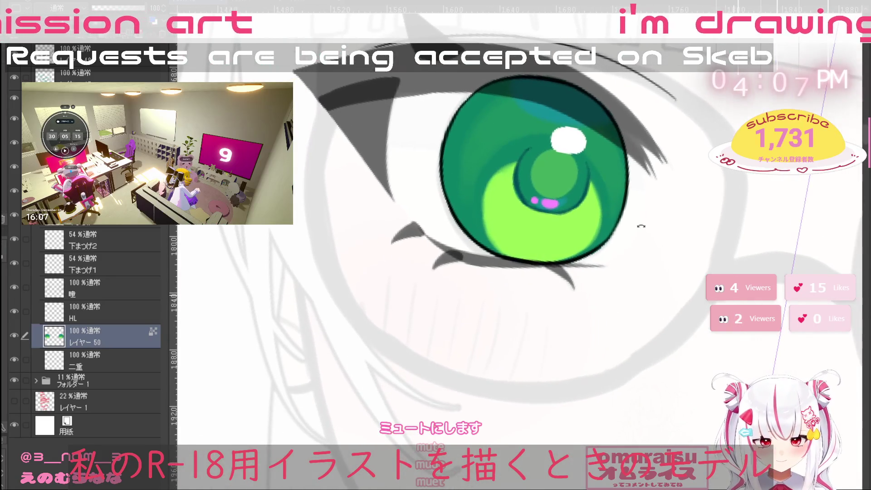
Tint the iris outline teal on 瞳 and move the HL layer above 瞳
left_click(112, 312)
left_click(117, 282)
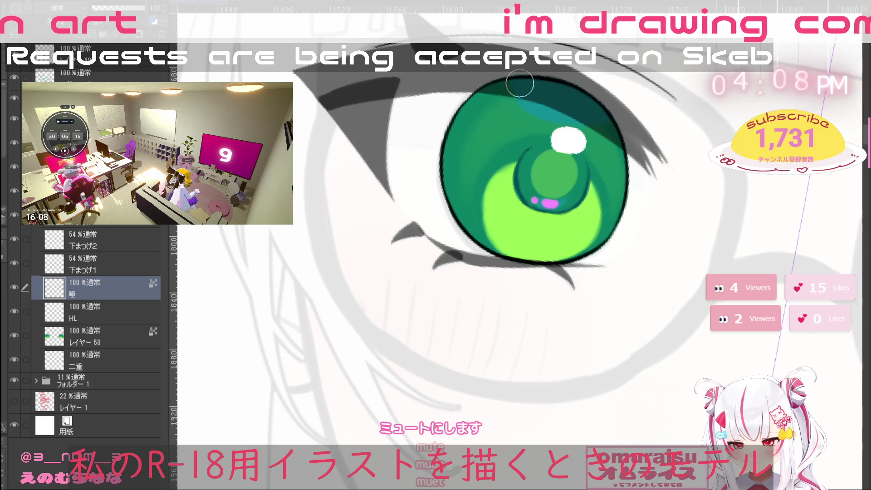
mouse_move(446, 136)
left_mouse_down()
mouse_move(613, 254)
mouse_move(524, 83)
left_mouse_up()
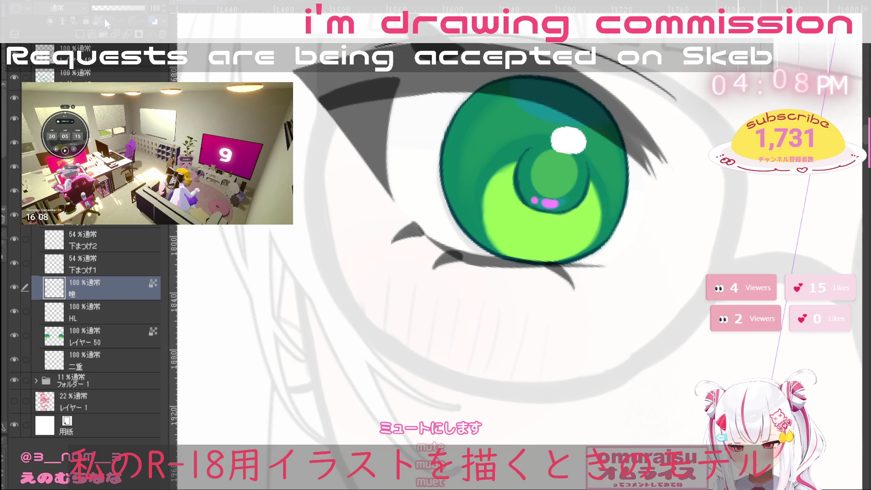
left_click_drag(120, 312, 122, 282)
left_click(127, 318)
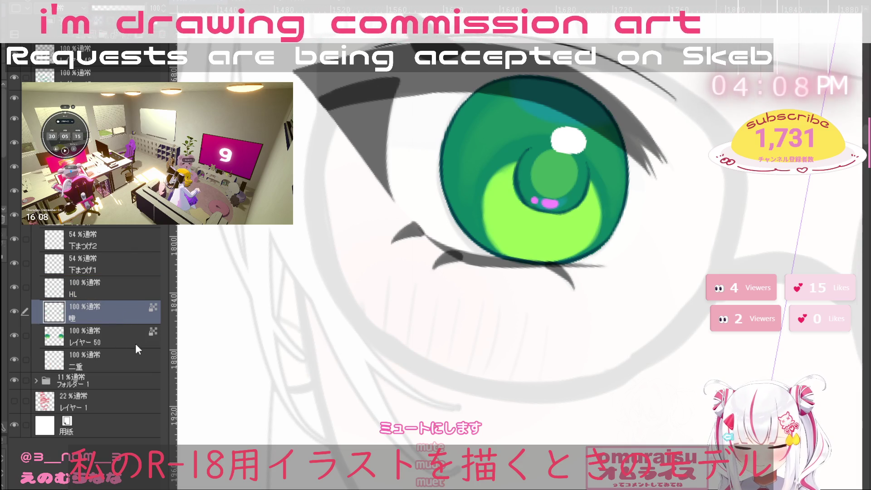
Add a new empty layer above レイヤー 50
left_click(135, 342)
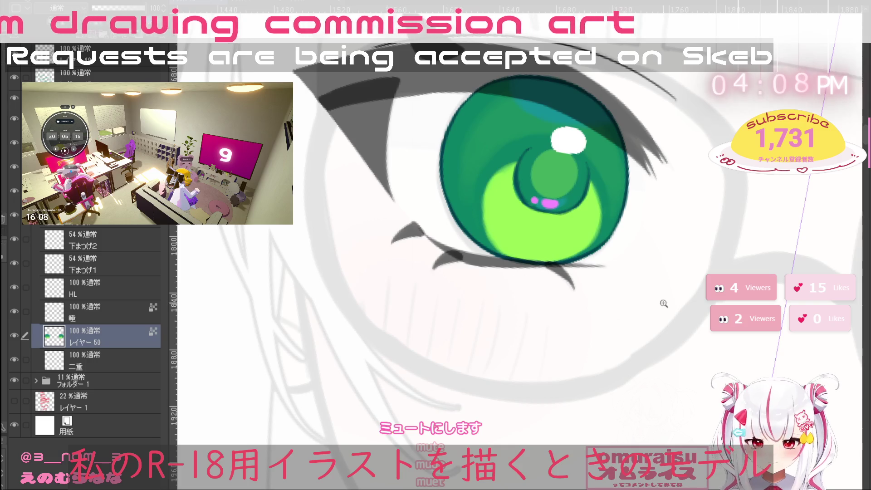
scroll(235, 300, "down", 3)
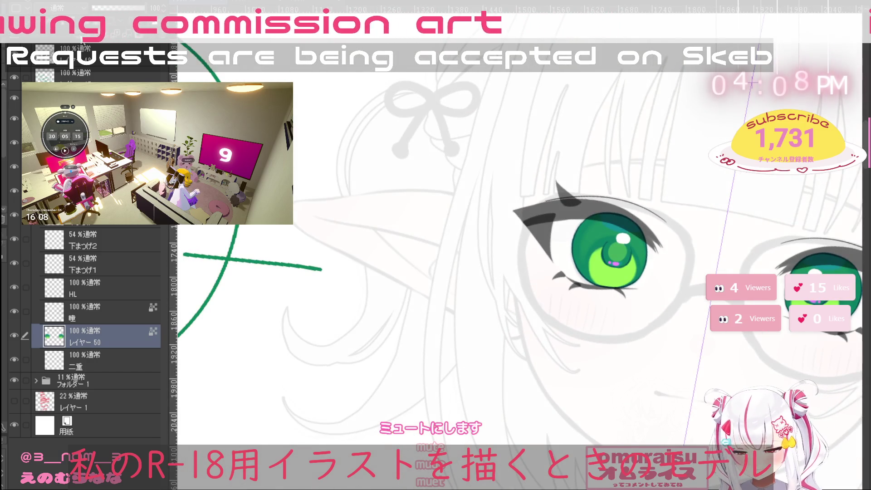
key("ctrl+shift+n")
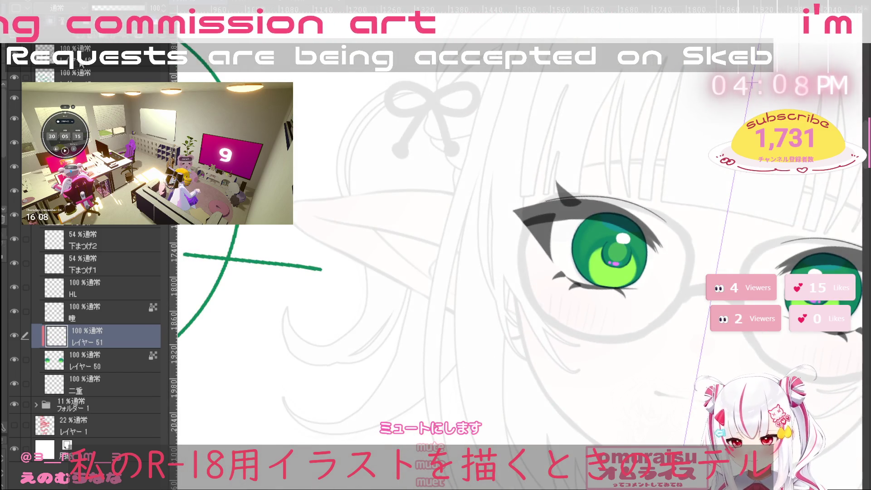
Set the new layer to Linear Burn and paint dark symmetric shading into both irises
key("shift+alt+a")
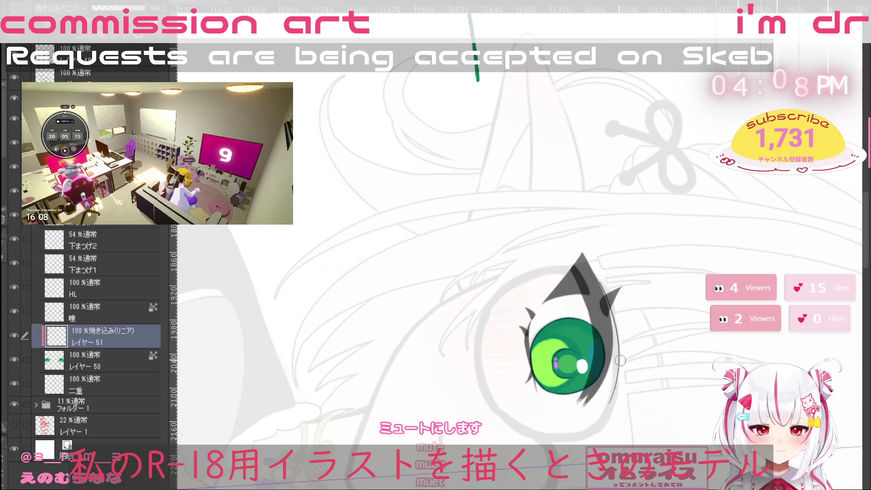
scroll(580, 418, "down", 5)
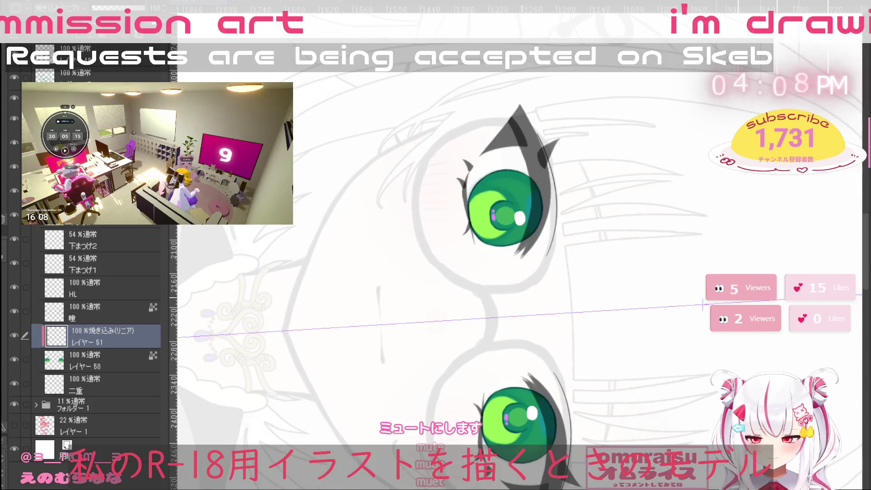
mouse_move(522, 181)
left_mouse_down()
mouse_move(531, 218)
mouse_move(556, 212)
left_mouse_up()
left_click_drag(517, 150, 538, 199)
left_click_drag(501, 136, 521, 245)
left_click_drag(531, 154, 567, 102)
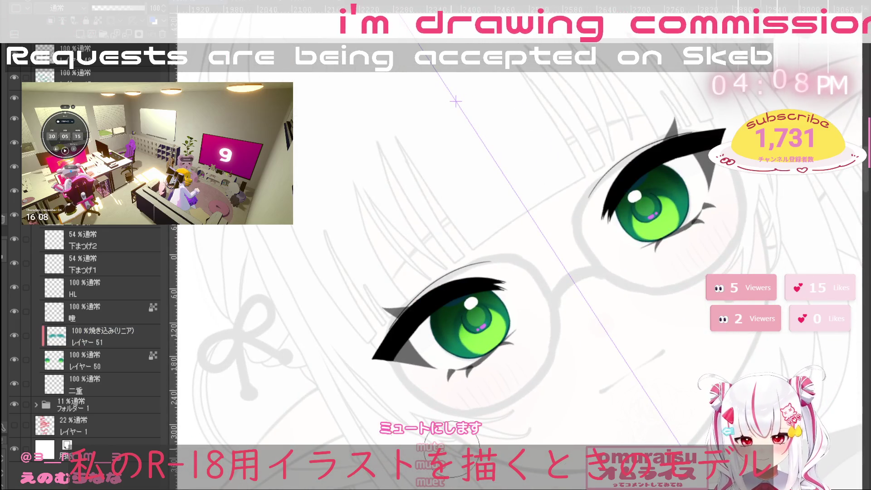
mouse_move(672, 136)
left_mouse_down()
mouse_move(694, 182)
mouse_move(703, 259)
left_mouse_up()
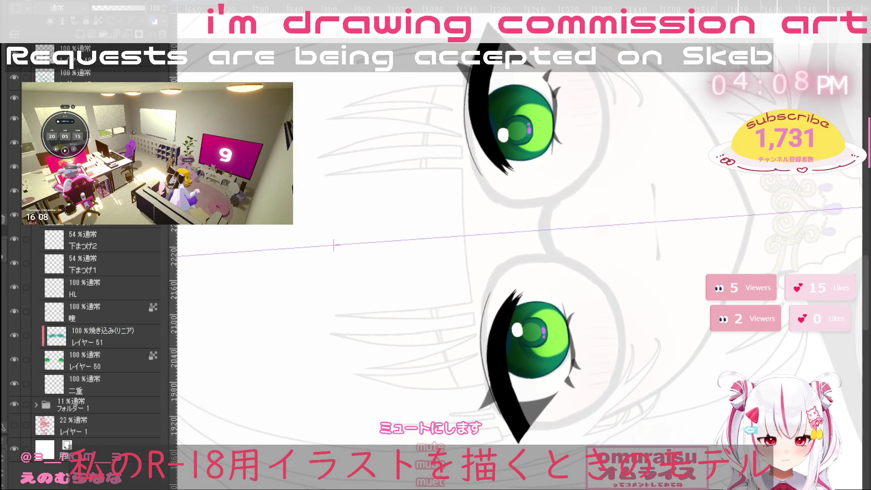
Resize the brush and adjust the right eye's iris shading on linear burn layer レイヤー 51
key("bracketright")
key("bracketright")
key("bracketright")
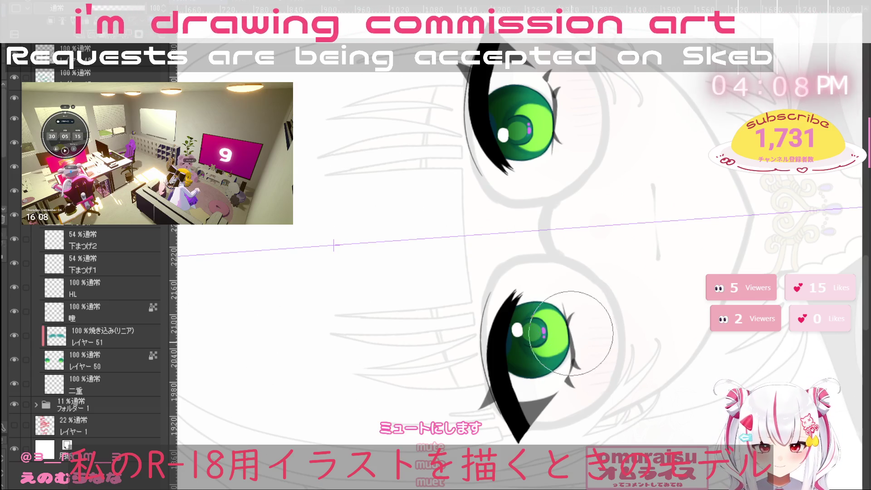
key("bracketleft")
key("bracketleft")
key("bracketleft")
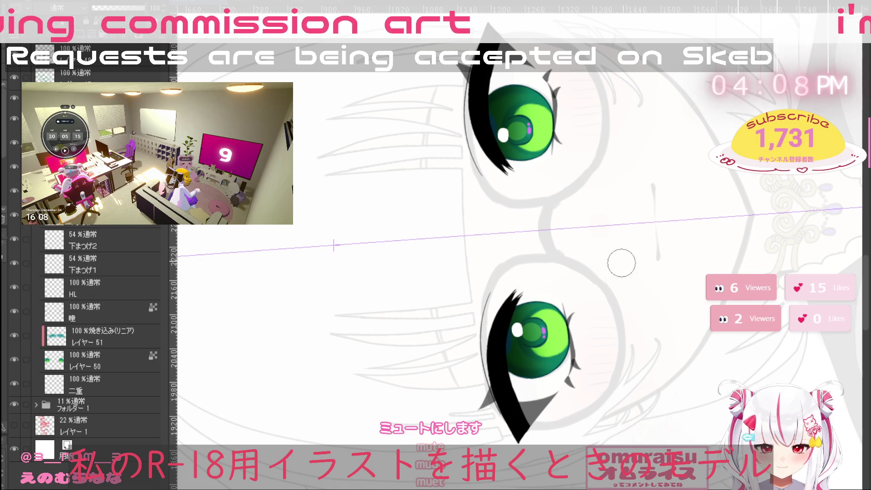
key("minus")
key("ctrl+minus")
key("minus")
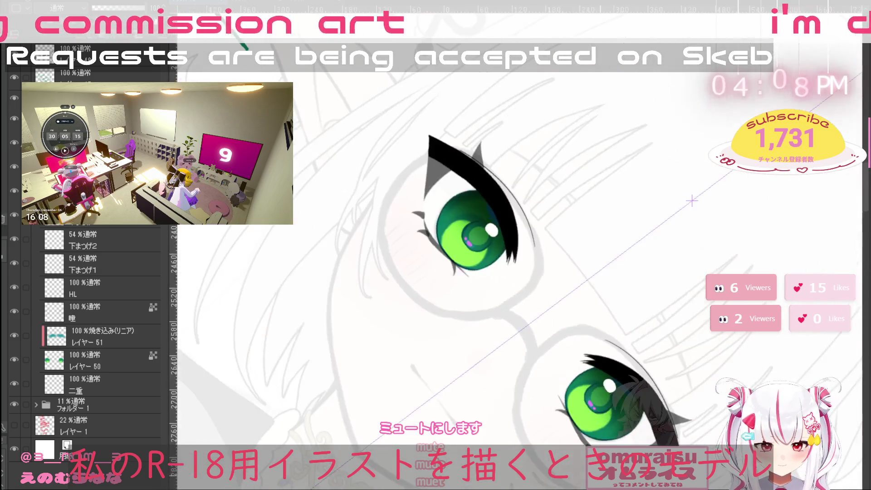
key("minus")
key("minus")
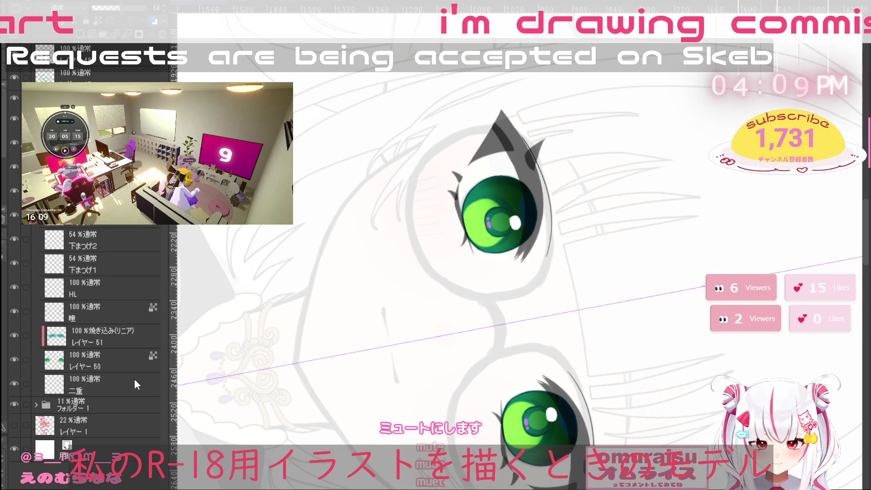
left_click(130, 340)
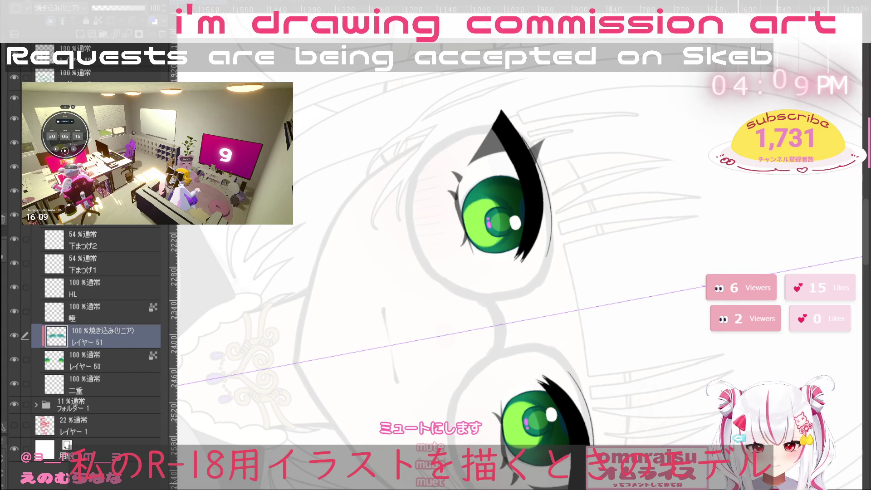
left_click_drag(681, 113, 734, 220)
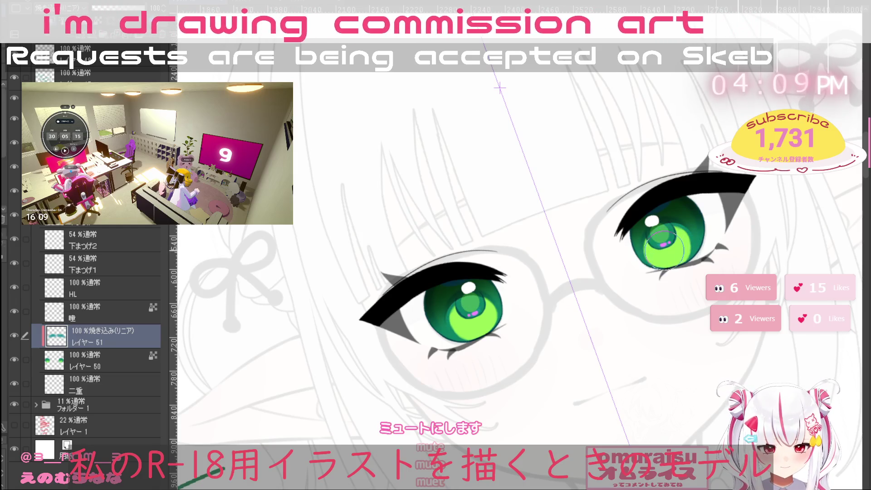
left_click_drag(664, 250, 666, 251)
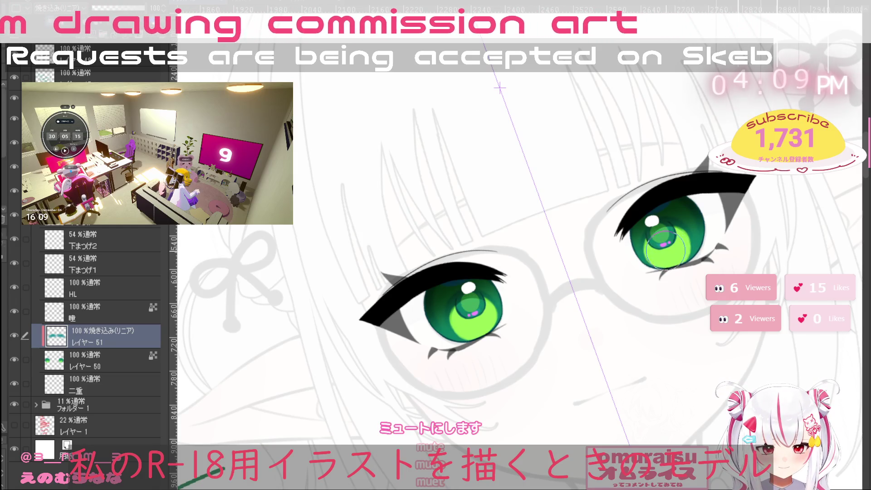
Keep the dark eyelashes and add blank layer レイヤー 52 above レイヤー 51
scroll(666, 249, "down", 4)
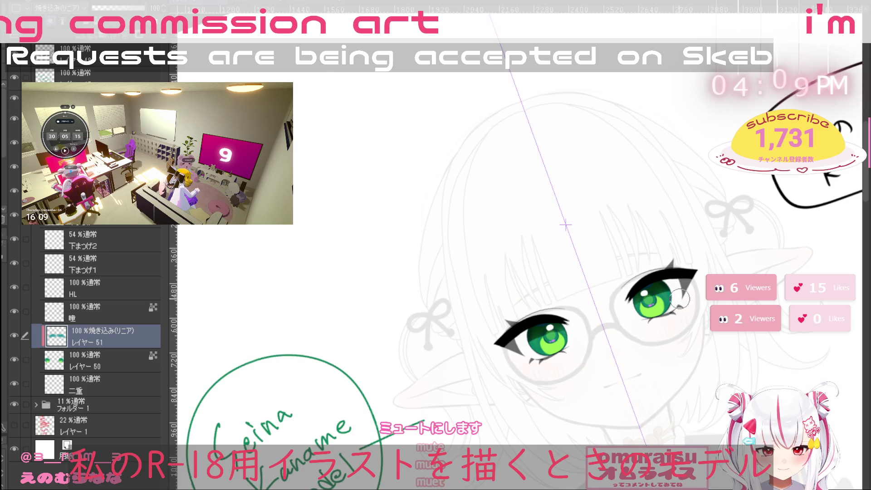
left_click_drag(681, 381, 697, 394)
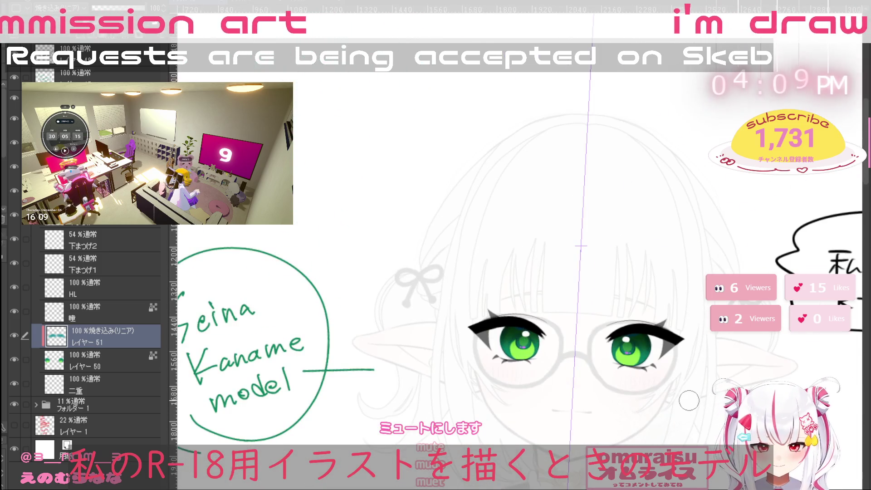
key("ctrl+z")
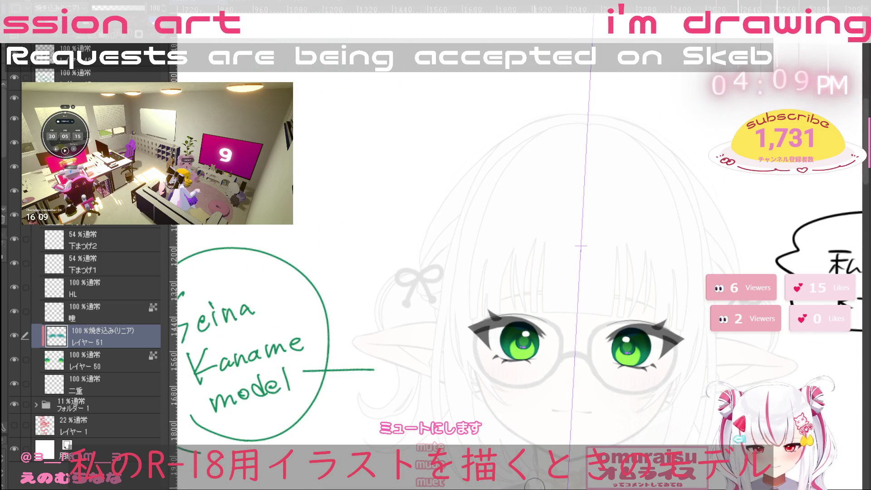
key("ctrl+y")
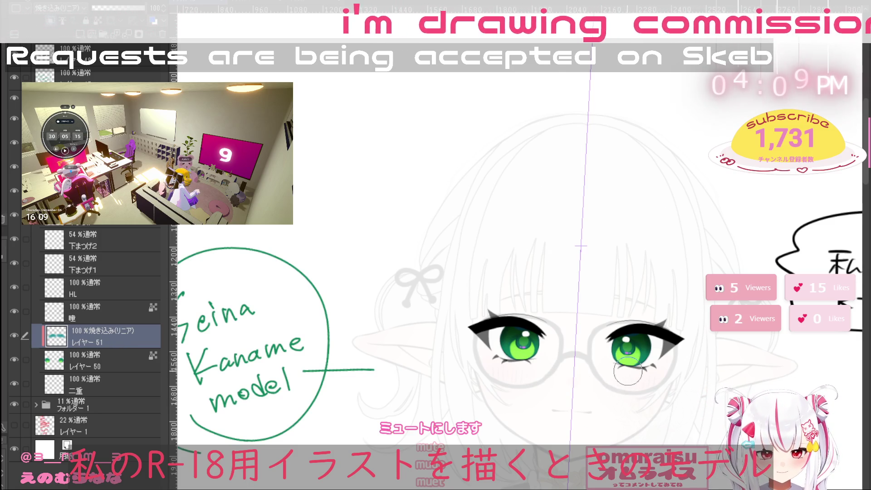
left_click_drag(628, 371, 526, 259)
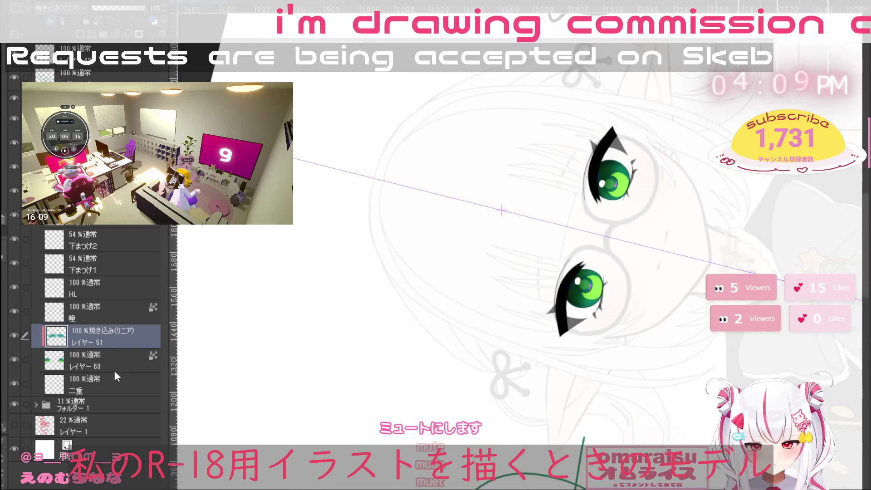
left_click(78, 33)
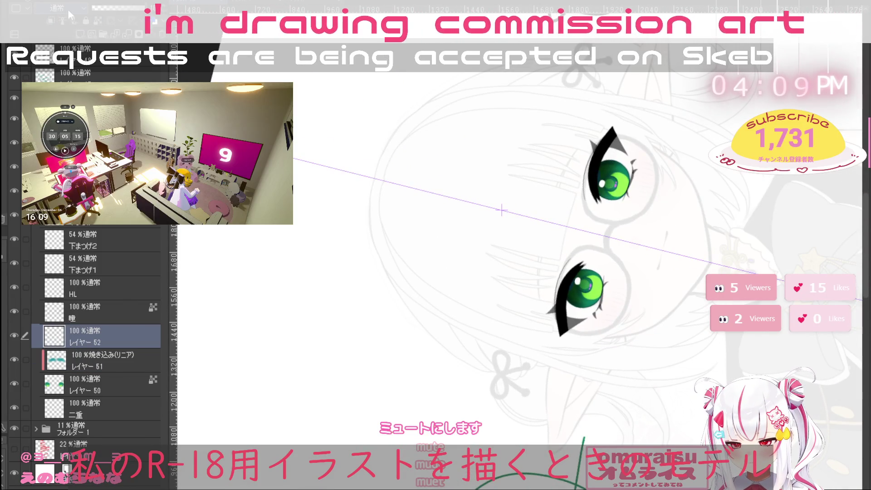
Set レイヤー 52 to Overlay blending and clip it to the eye layer below
left_click(58, 7)
left_click(59, 137)
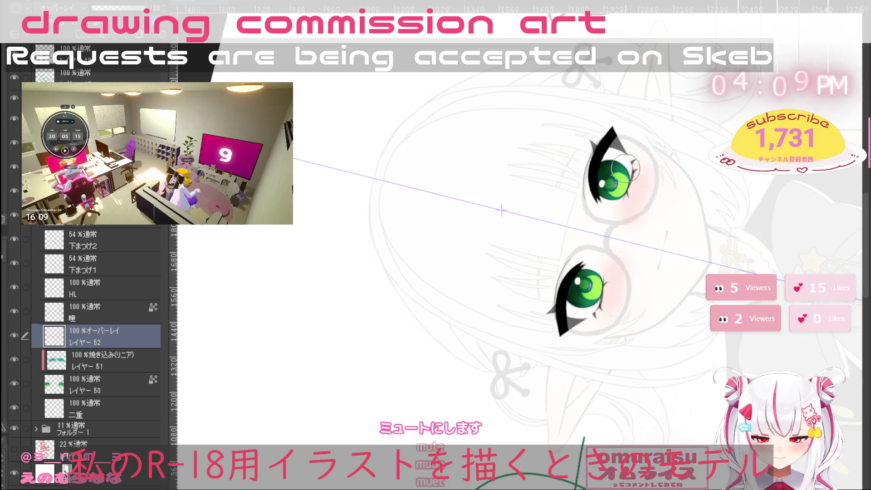
left_click(83, 67)
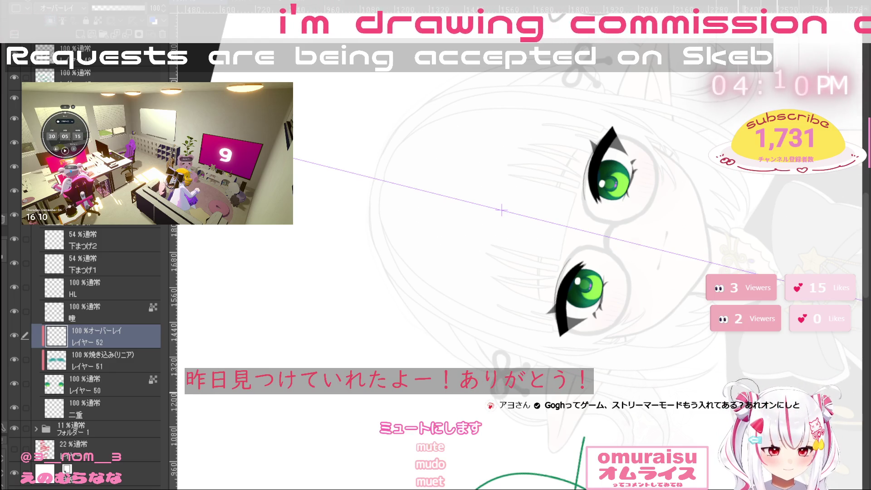
Sample the iris green, paint it onto the upper iris, and add レイヤー 53 above
key("^")
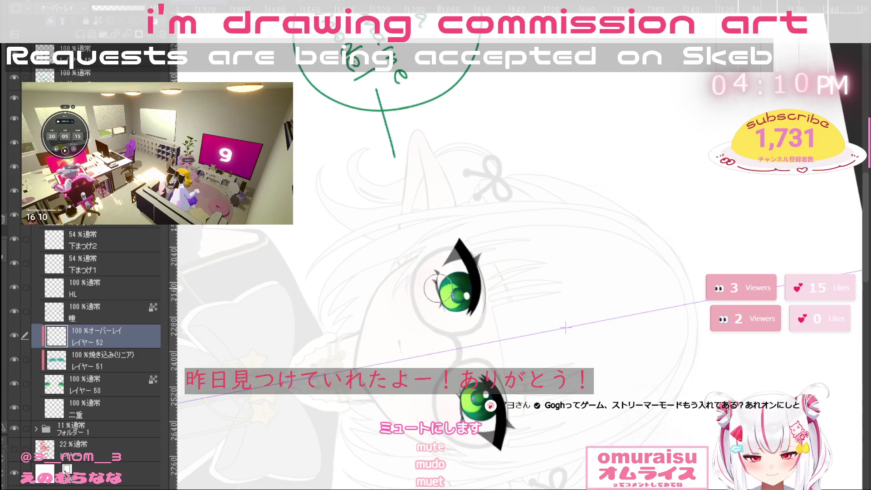
left_click(470, 398, "alt")
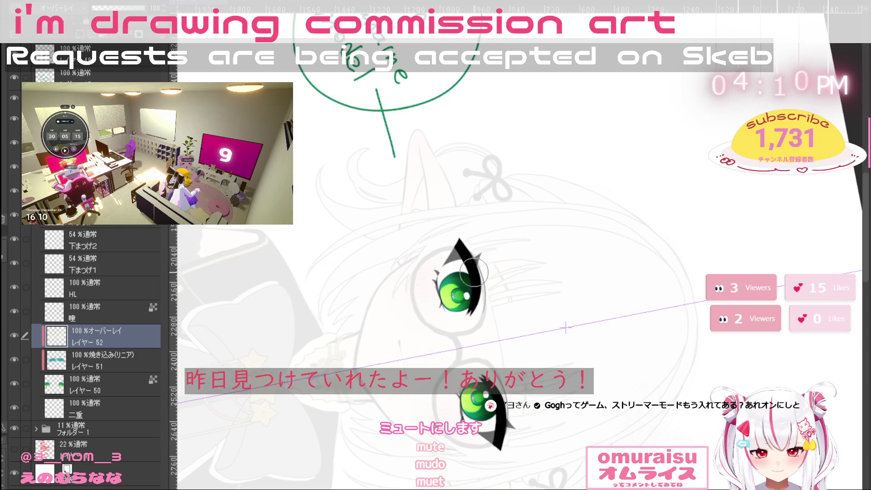
left_click_drag(461, 287, 648, 82)
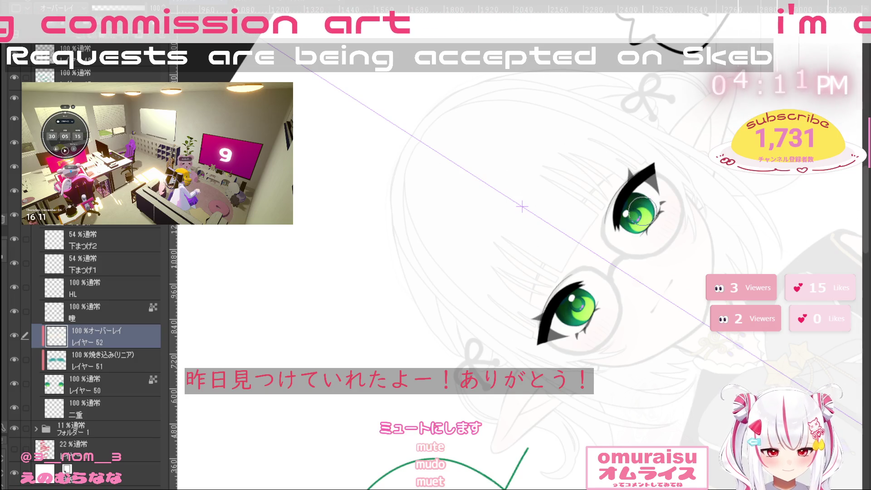
mouse_move(639, 209)
left_mouse_down()
mouse_move(642, 202)
mouse_move(628, 227)
left_mouse_up()
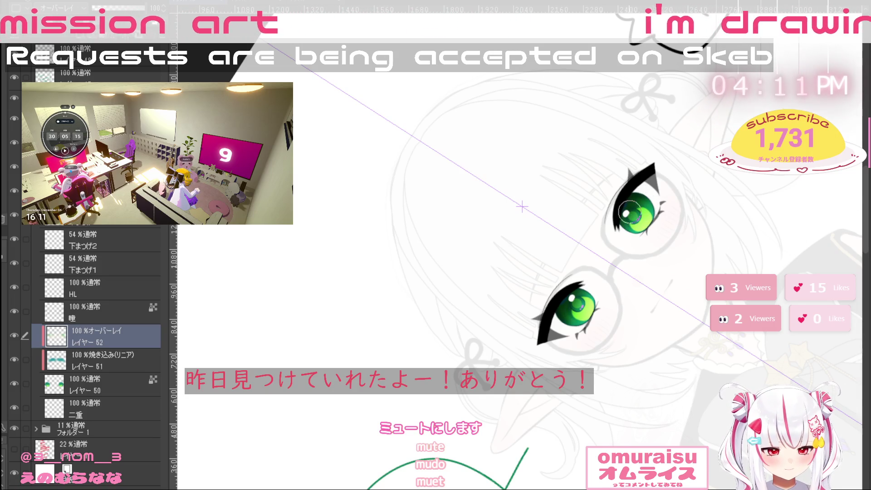
mouse_move(744, 345)
left_mouse_down()
mouse_move(733, 383)
mouse_move(620, 421)
left_mouse_up()
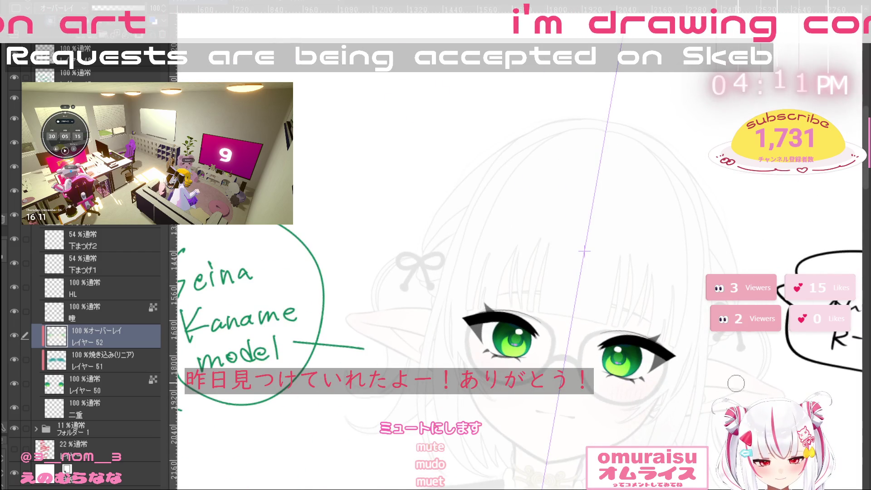
mouse_move(797, 375)
left_mouse_down()
mouse_move(589, 395)
mouse_move(394, 393)
left_mouse_up()
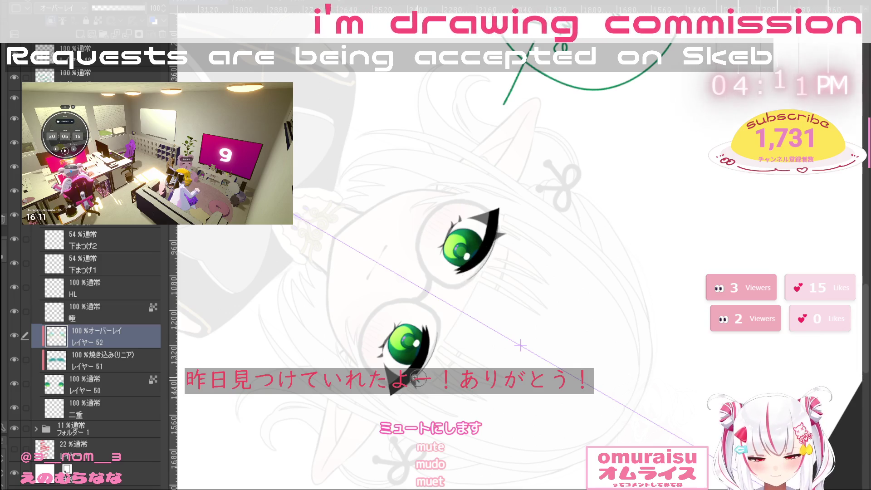
scroll(417, 379, "up", 3)
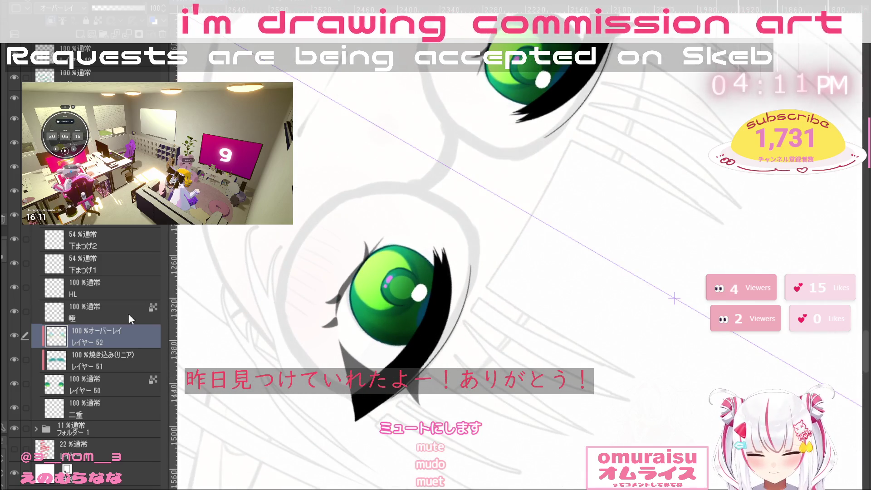
left_click(80, 34)
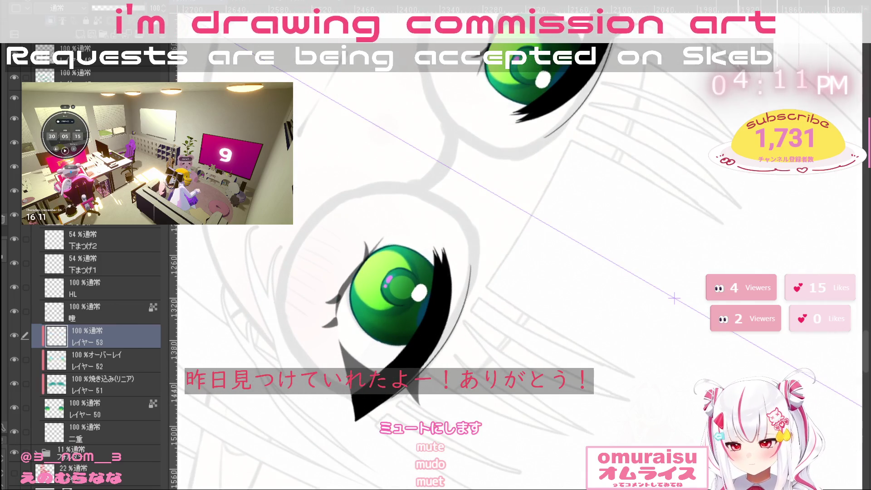
Set レイヤー 53 to Screen blending and enlarge the brush to brighten the green eyes
left_click(54, 91)
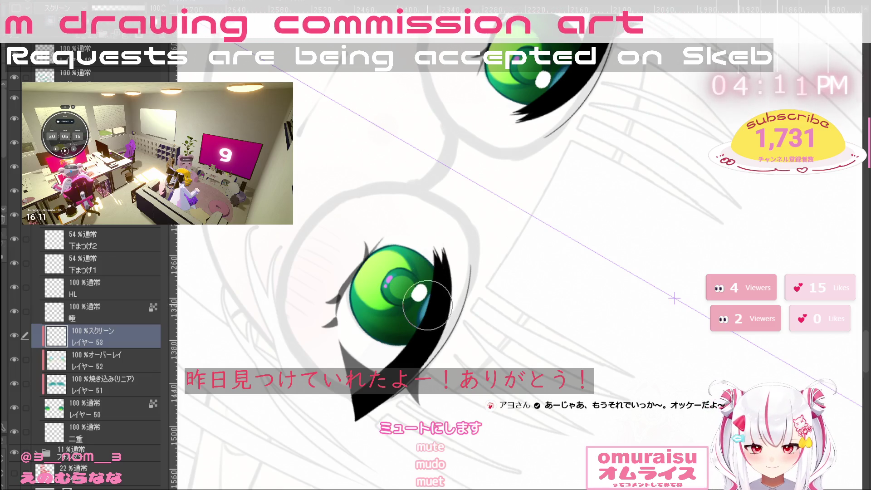
key("bracketright")
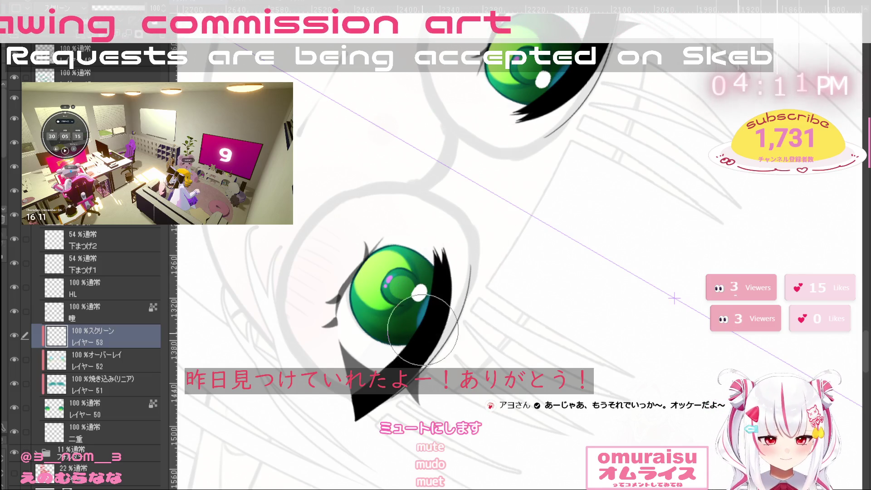
left_click(556, 293)
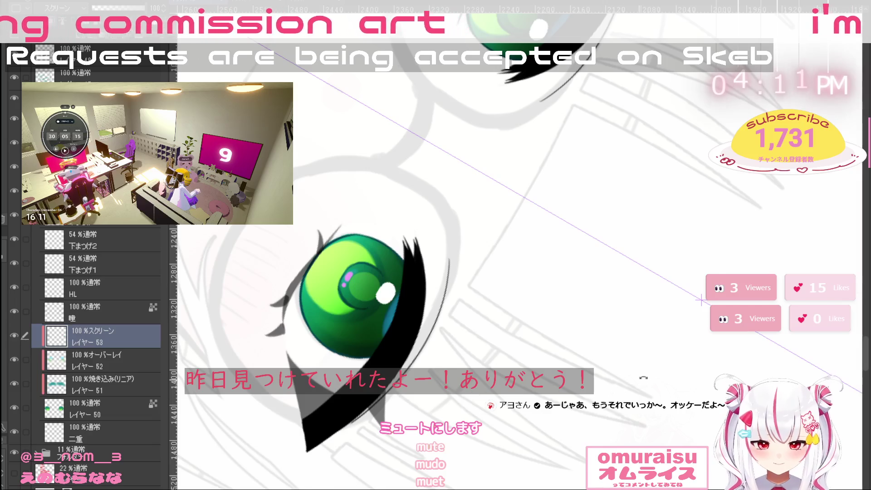
left_click_drag(643, 378, 633, 181)
key("ctrl+minus")
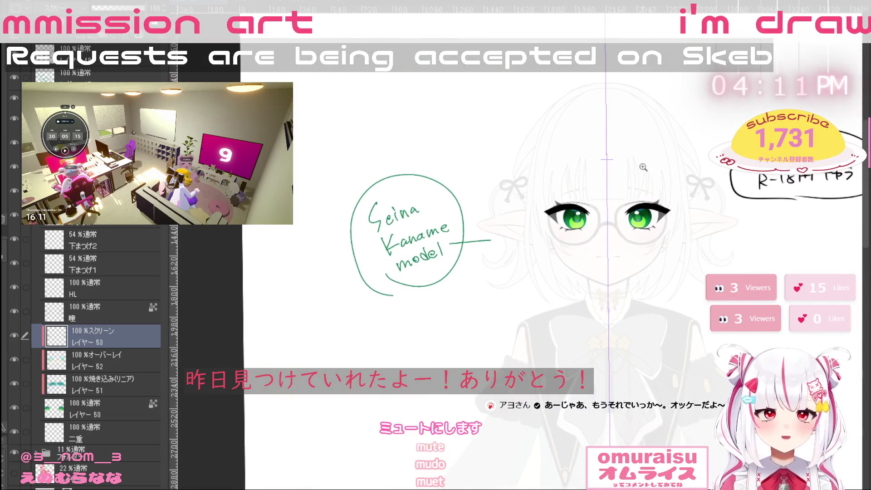
scroll(644, 167, "up", 5)
mouse_move(567, 281)
left_mouse_down()
mouse_move(544, 317)
mouse_move(520, 330)
left_mouse_up()
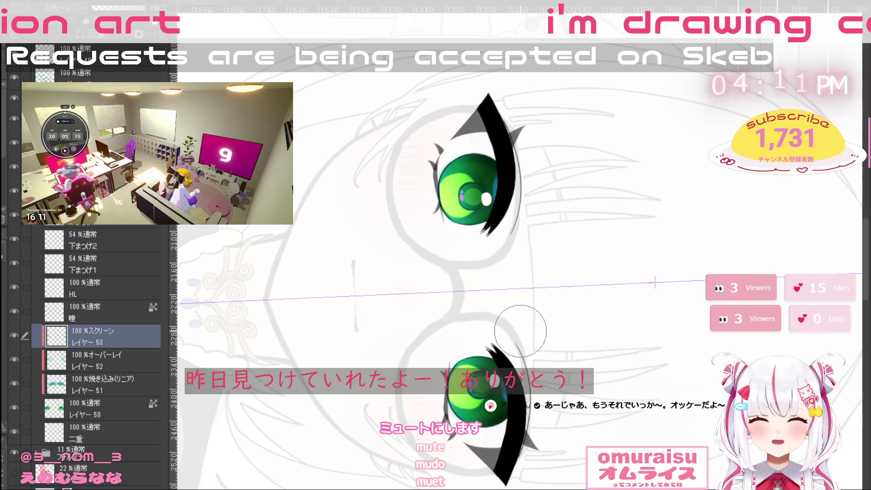
scroll(526, 331, "up", 1)
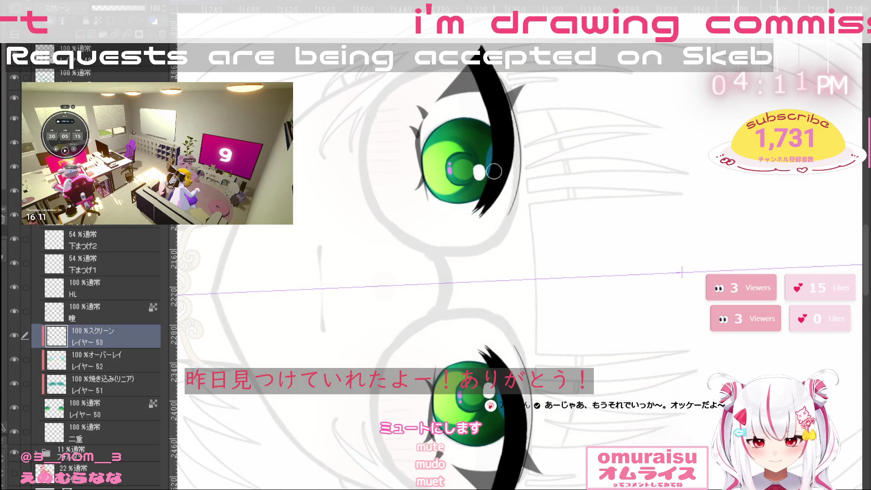
scroll(570, 402, "up", 1)
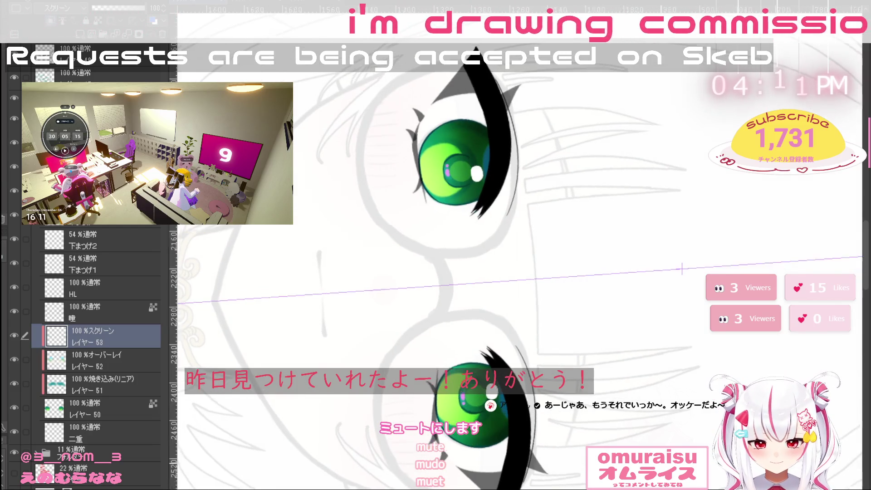
key("ctrl+at")
Reframe the view on the whole face and select overlay layer レイヤー 52
key("ctrl+plus")
scroll(576, 220, "down", 5)
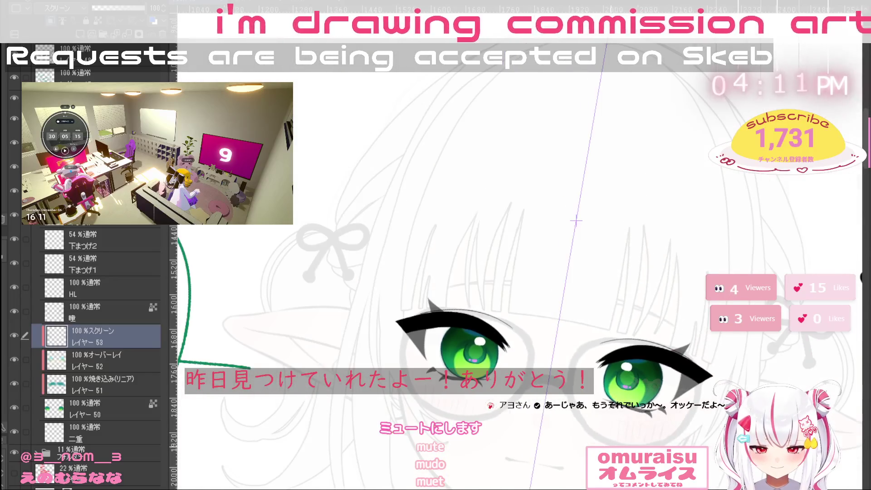
key("asciicircum")
key("asciicircum")
key("asciicircum")
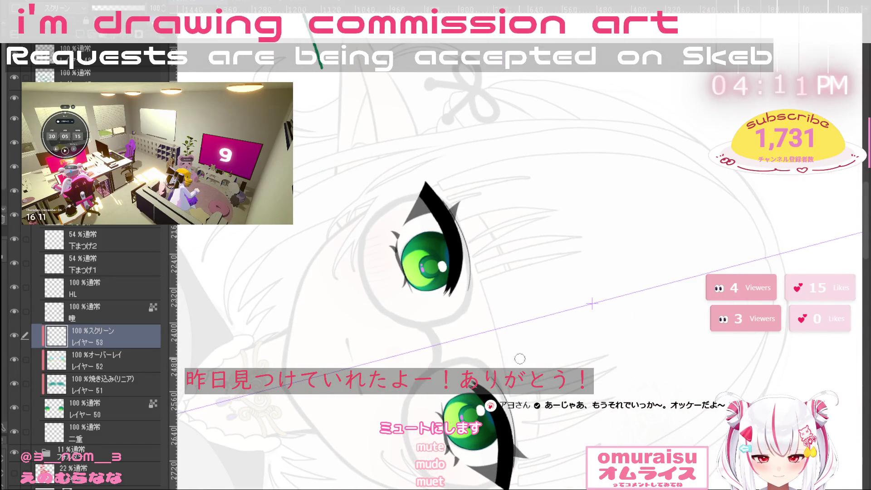
key("minus")
key("minus")
key("minus")
key("minus")
key("minus")
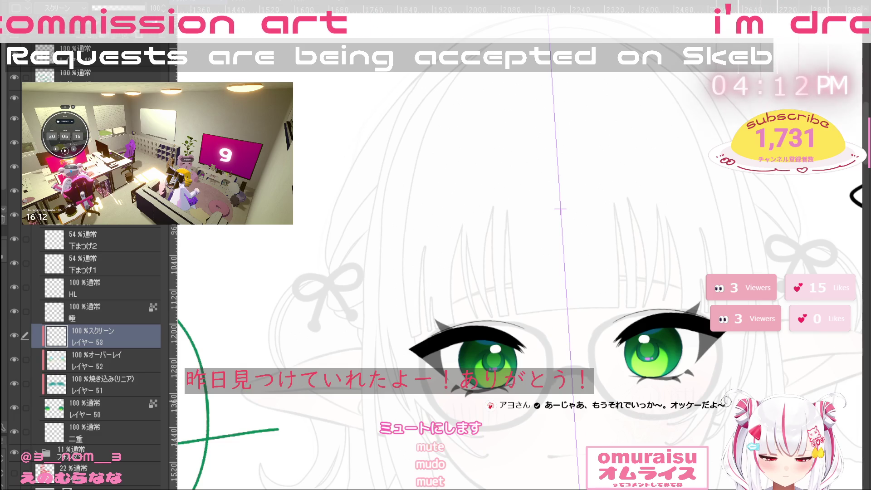
key("ctrl+minus")
key("ctrl+minus")
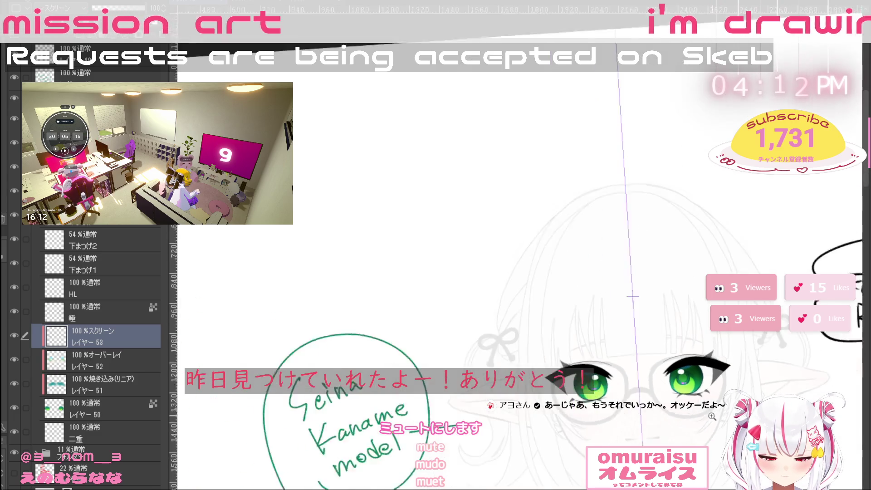
left_click_drag(596, 385, 521, 327)
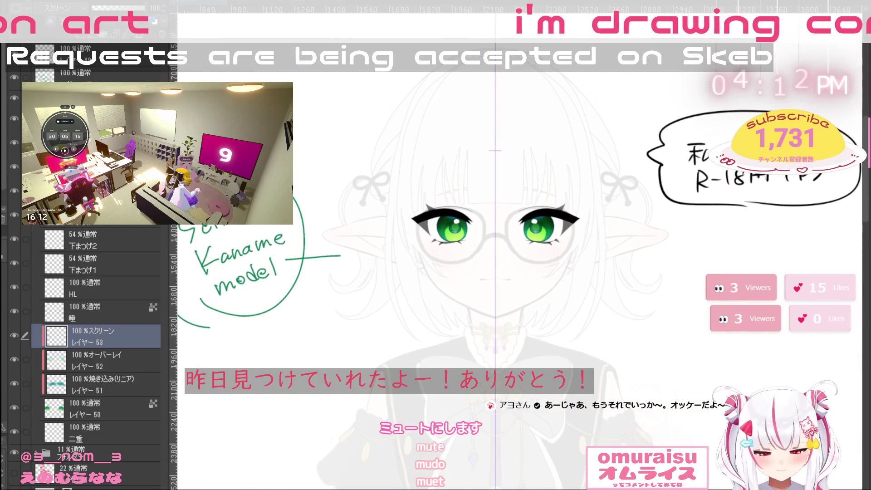
mouse_move(78, 360)
left_mouse_down()
mouse_move(86, 385)
mouse_move(43, 355)
left_mouse_up()
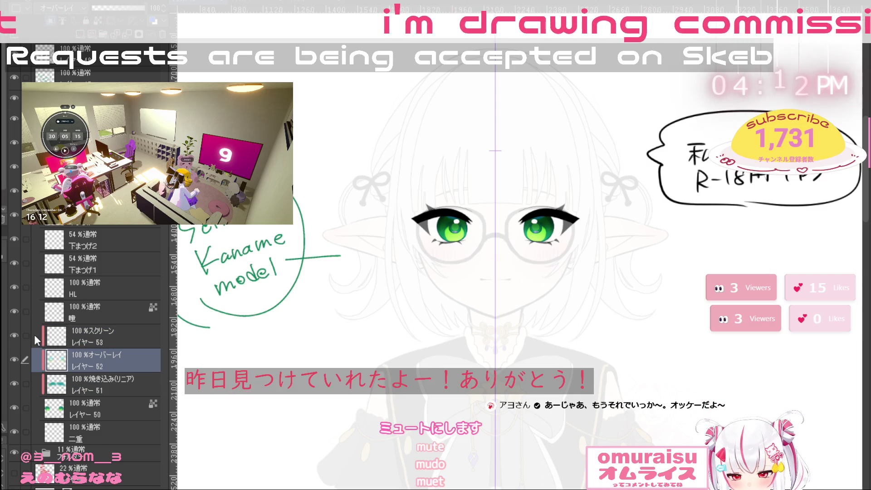
Merge the eye layers 50, 51 and 52 into one layer
left_click(96, 340)
left_click(26, 360)
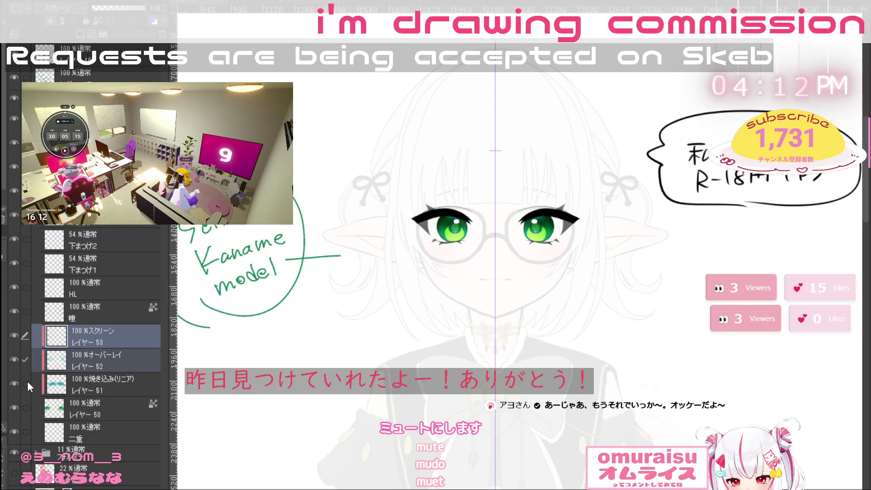
left_click(26, 383)
left_click(26, 408)
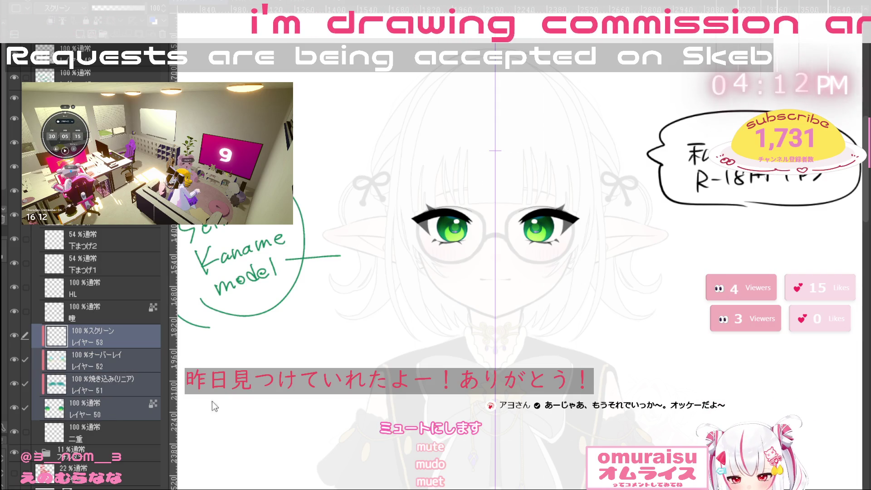
key("shift+alt+e")
Merge レイヤー 53 into the 瞳 layer and compare the irises by toggling visibility
left_click(119, 319)
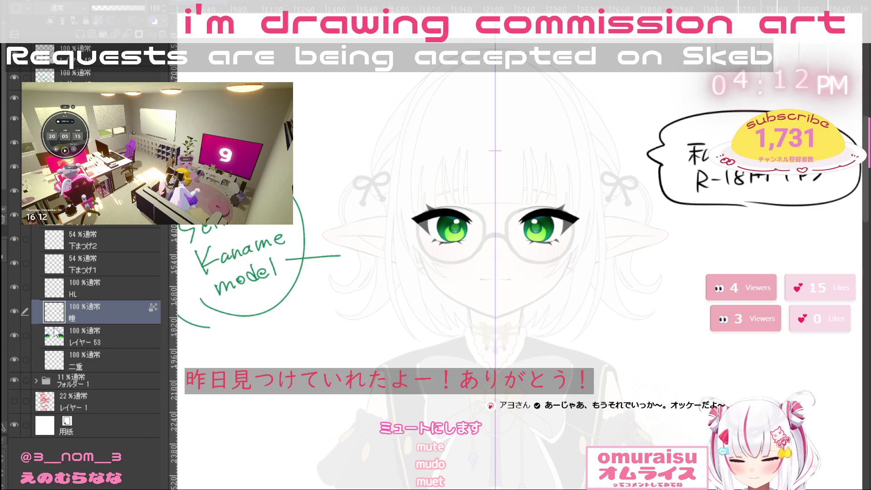
left_click(27, 336)
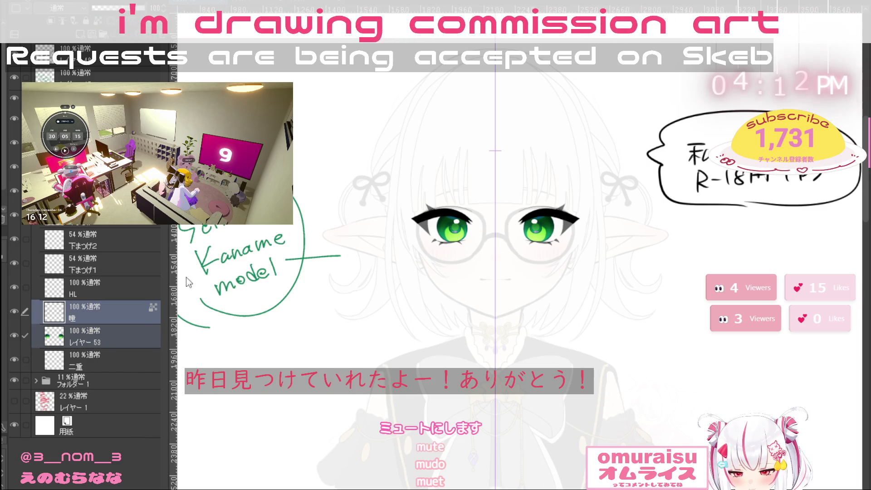
key("ctrl+shift+e")
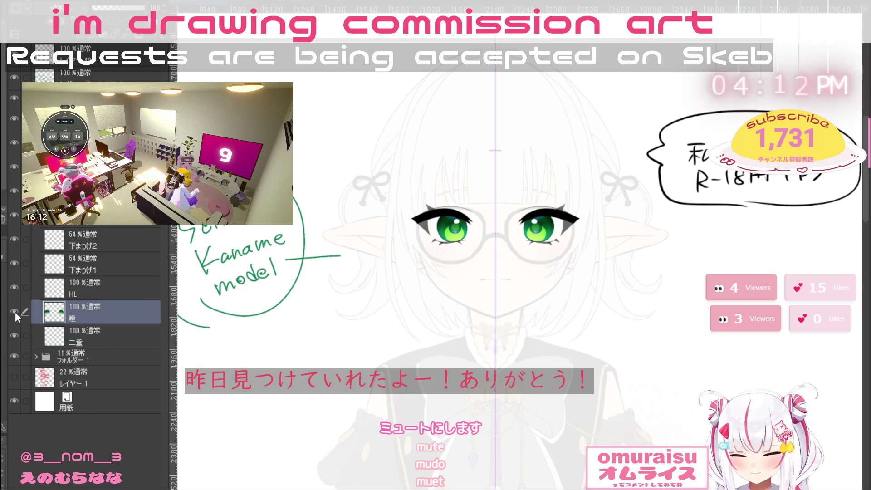
left_click(15, 313)
left_click(15, 315)
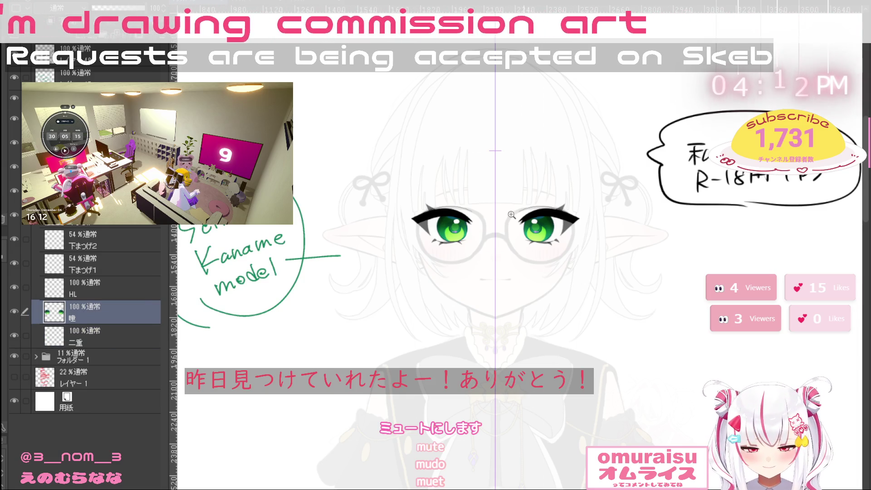
Raise both 下まつげ layers to 100% opacity and add a new layer above 二重
scroll(499, 222, "up", 1)
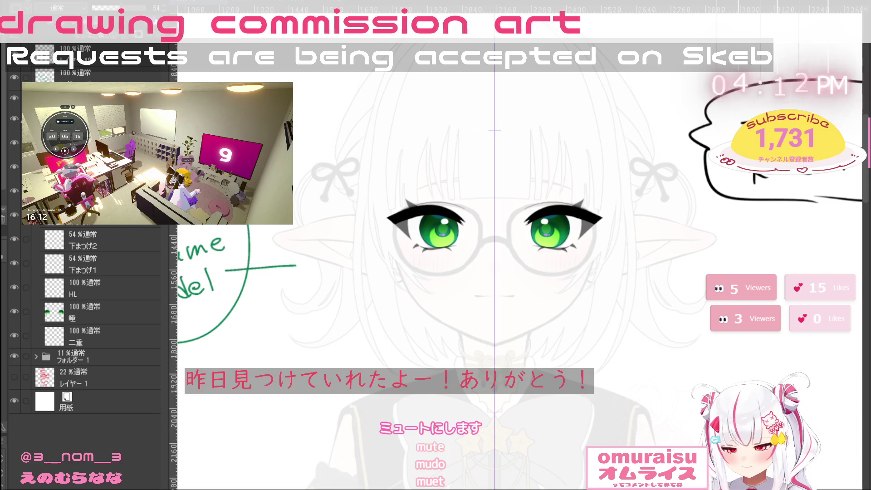
left_click(25, 239)
left_click(25, 264)
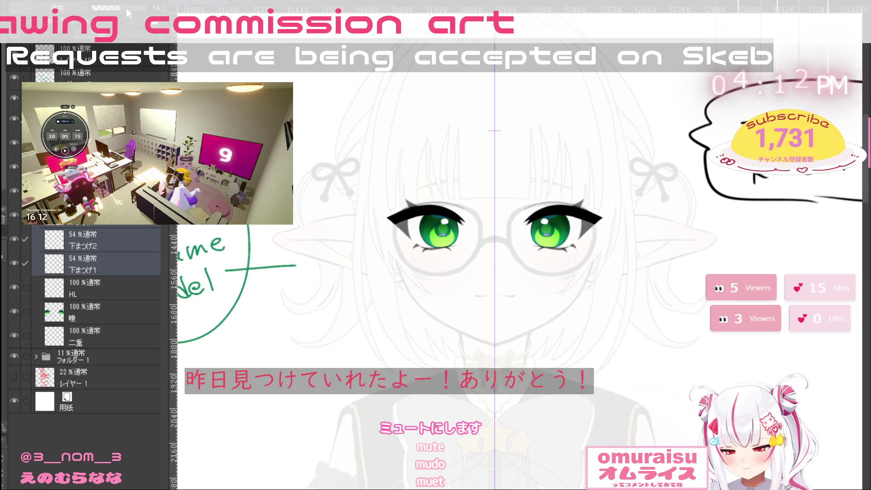
left_click_drag(119, 7, 189, 402)
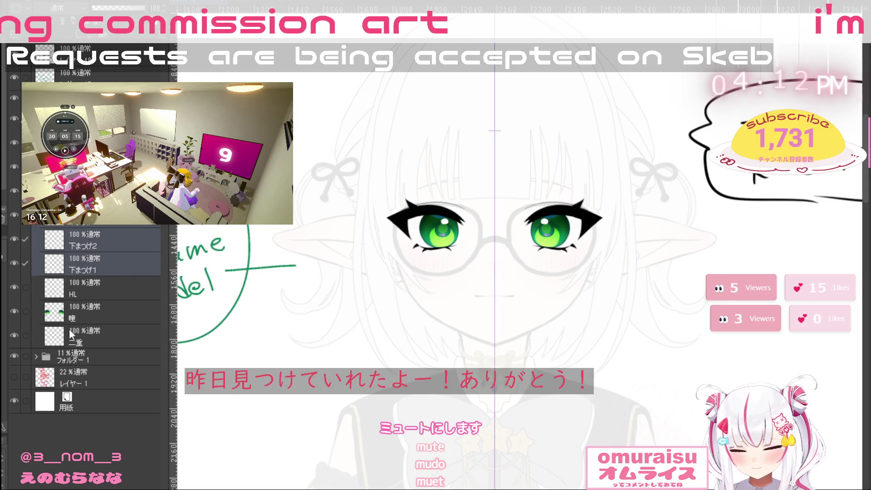
left_click(96, 346)
key("ctrl+shift+n")
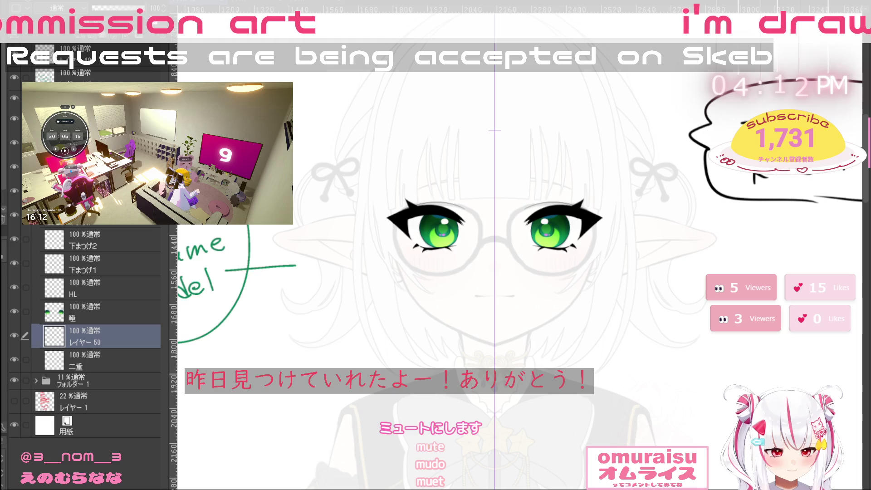
Lower the opacity of the face line art folder フォルダー 1 to fade it out
scroll(537, 225, "up", 3)
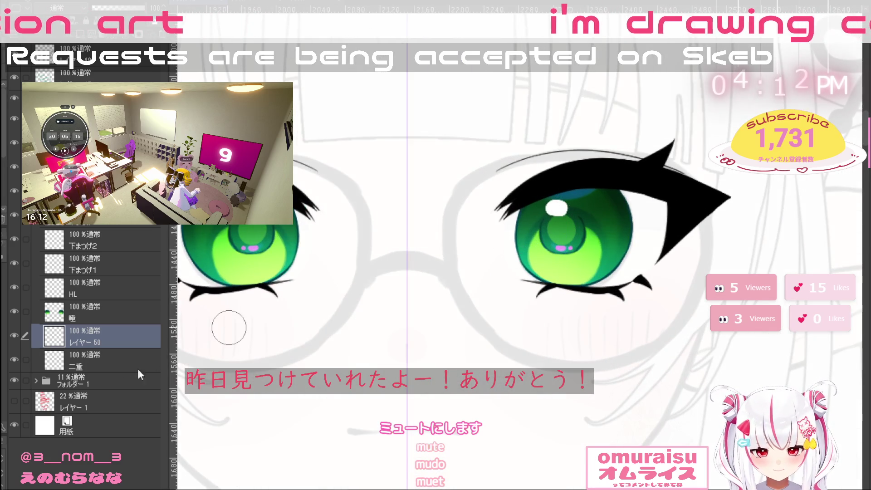
left_click(85, 385)
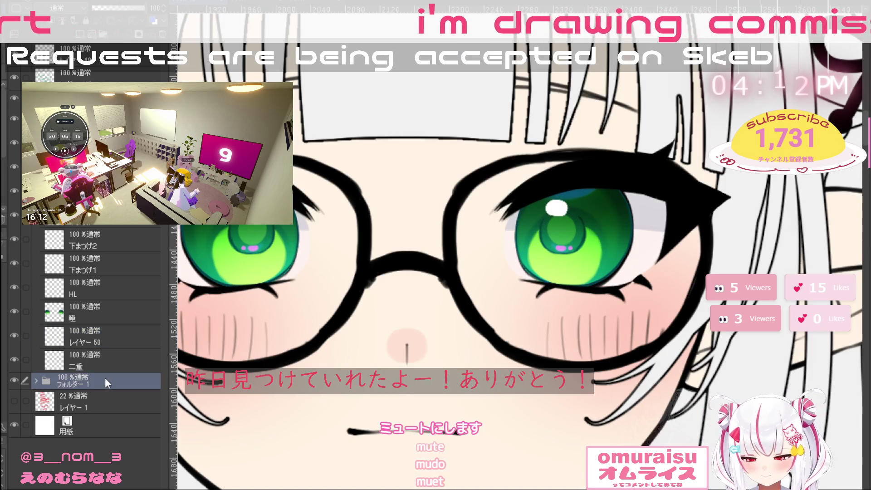
left_click_drag(137, 12, 90, 9)
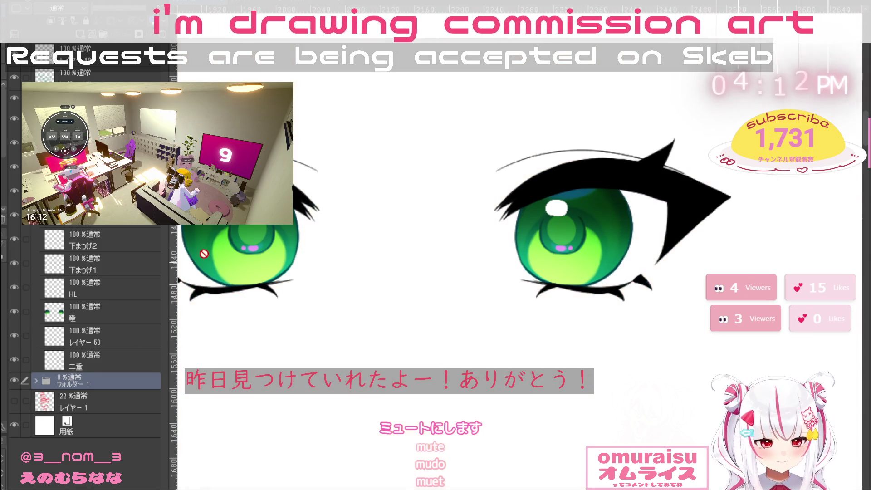
Paint grey shading into the eye white on the new layer with a smaller brush
left_click(111, 343)
left_click_drag(653, 195, 639, 237)
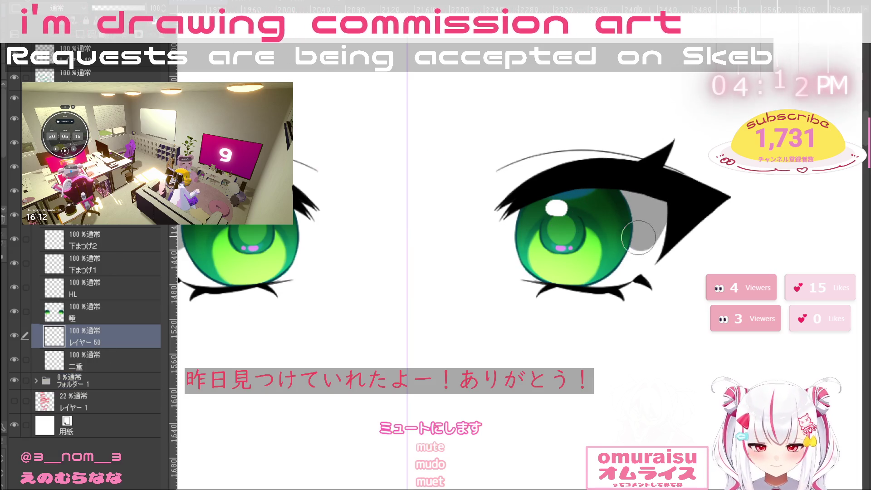
mouse_move(511, 331)
left_mouse_down()
mouse_move(668, 372)
mouse_move(533, 111)
mouse_move(481, 299)
left_mouse_up()
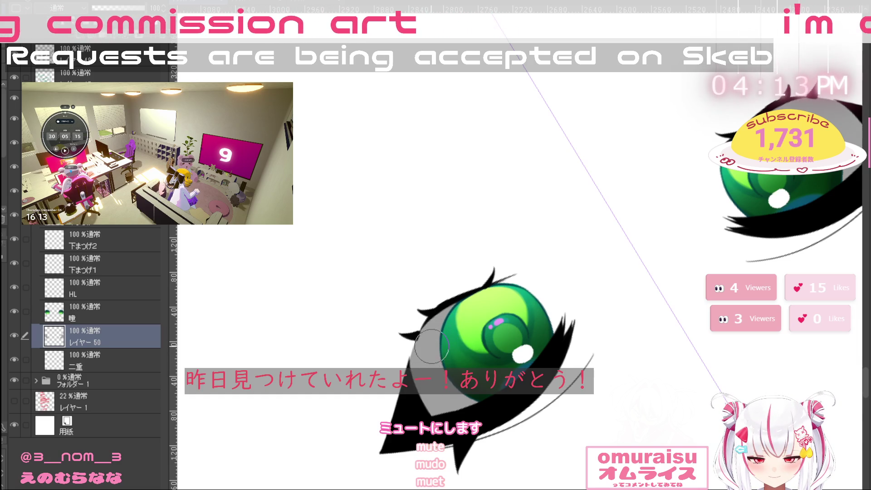
key("bracketleft")
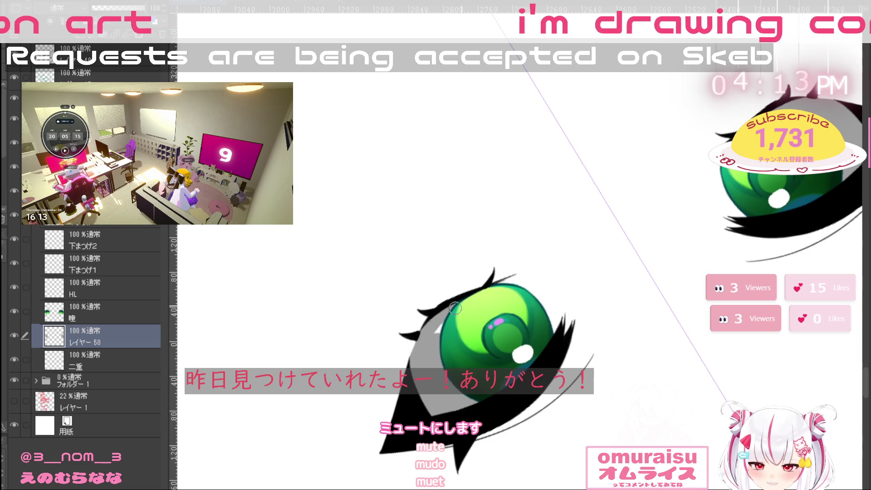
key("ctrl+@")
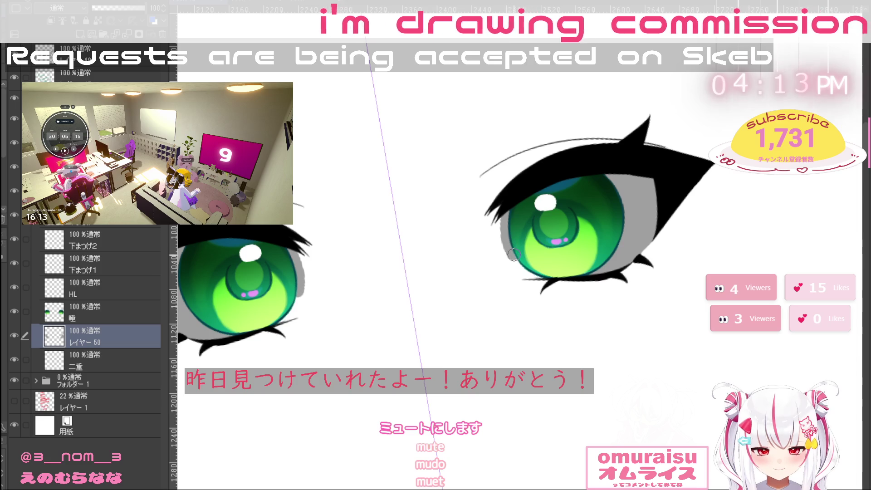
Undo a curved line drawn above the right eye and hide the upper eyelash layer
left_click_drag(550, 269, 571, 260)
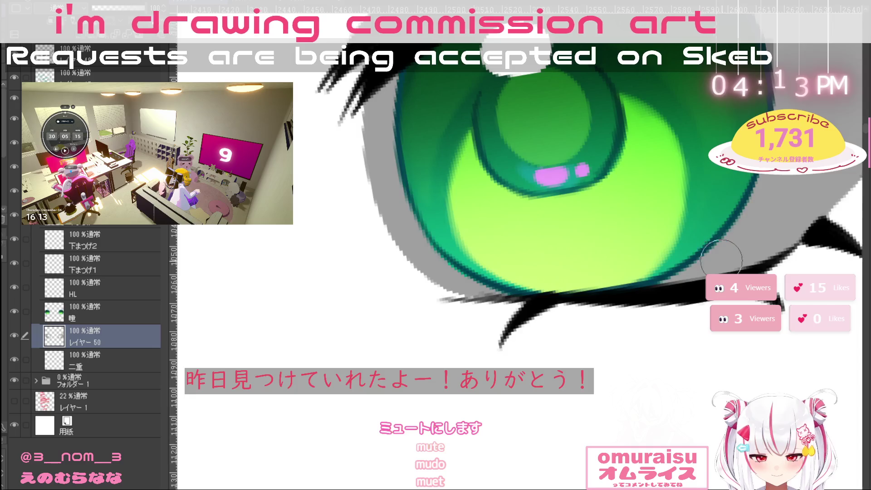
scroll(767, 226, "down", 6)
left_click_drag(756, 254, 643, 292)
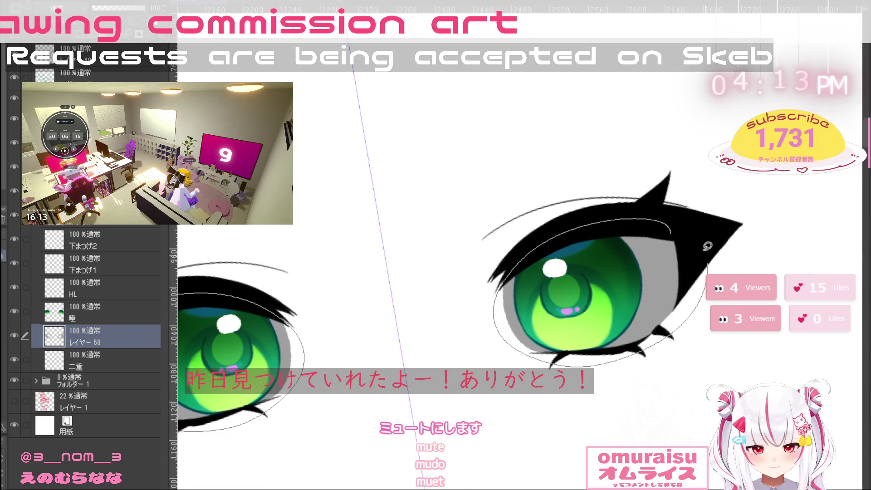
left_click_drag(715, 218, 594, 188)
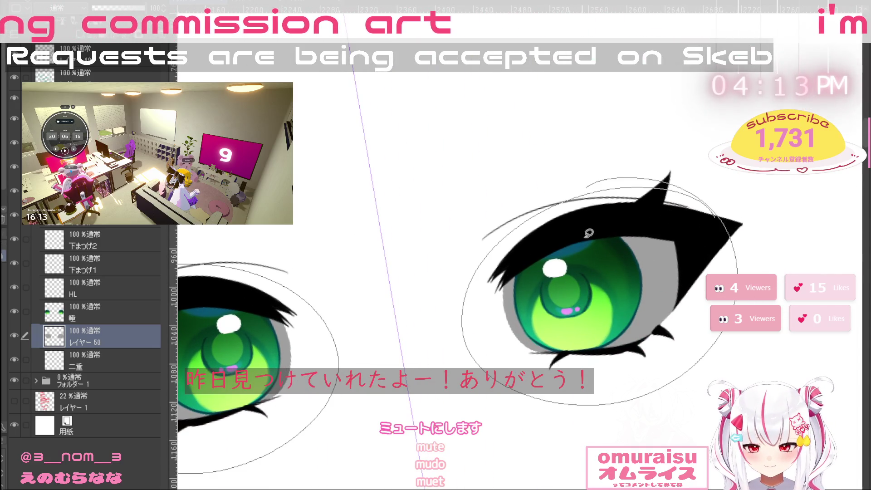
key("ctrl+z")
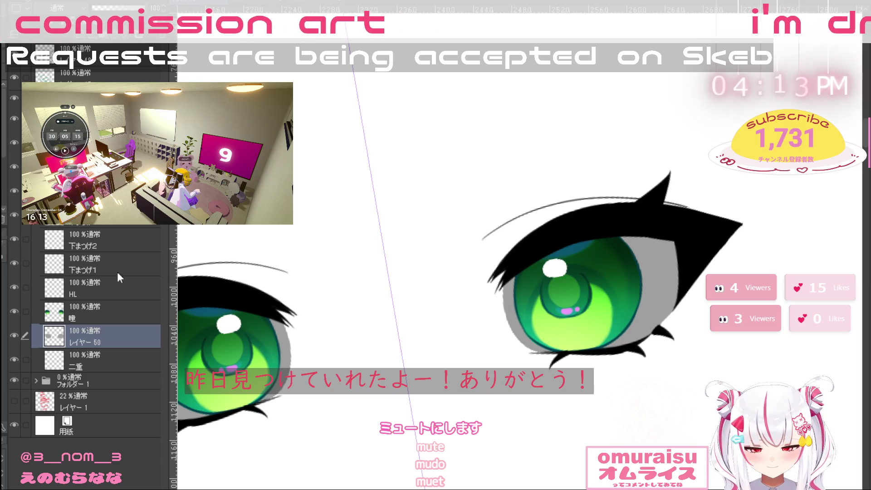
left_click(17, 121)
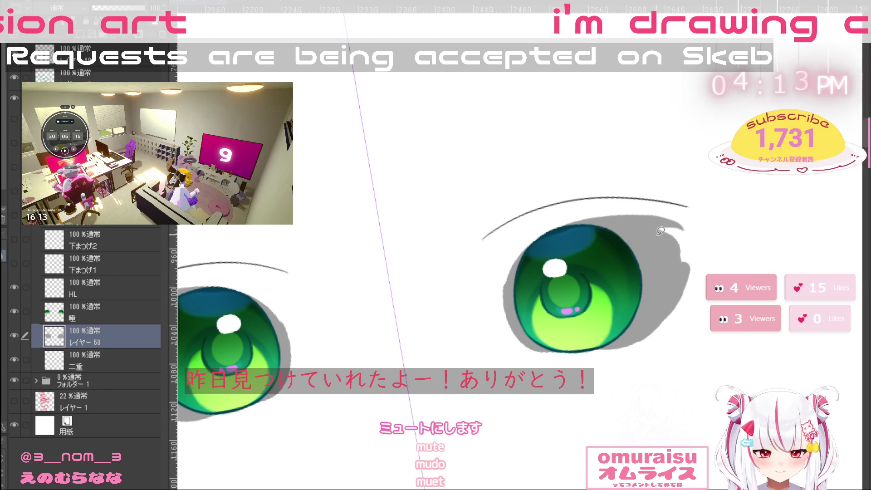
Fill, smooth and extend the grey shadow at the eye's outer corner
mouse_move(661, 228)
left_mouse_down()
mouse_move(659, 235)
mouse_move(668, 226)
mouse_move(676, 237)
mouse_move(680, 261)
left_mouse_up()
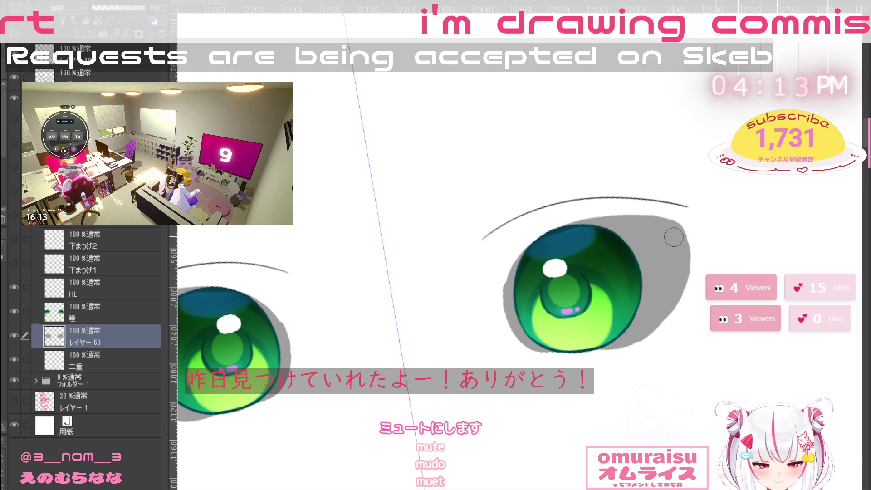
mouse_move(670, 231)
left_mouse_down()
mouse_move(681, 245)
mouse_move(673, 281)
left_mouse_up()
mouse_move(680, 240)
left_mouse_down()
mouse_move(683, 248)
mouse_move(680, 238)
left_mouse_up()
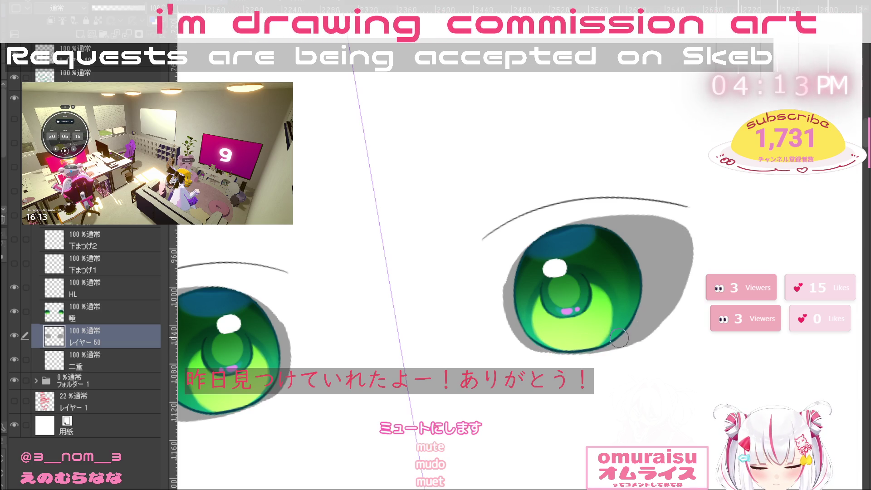
mouse_move(669, 311)
left_mouse_down()
mouse_move(590, 363)
mouse_move(522, 327)
left_mouse_up()
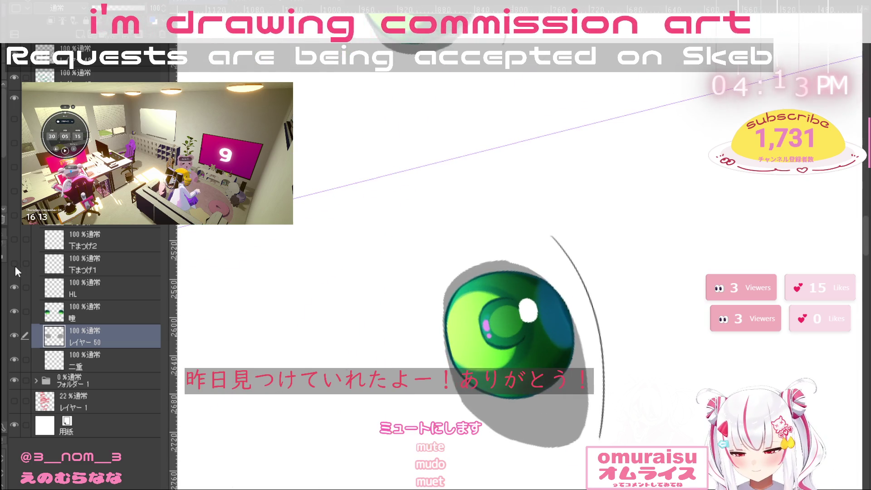
Show the upper eyelashes again, reset the view upright, and clear the grey shading
left_click(15, 119)
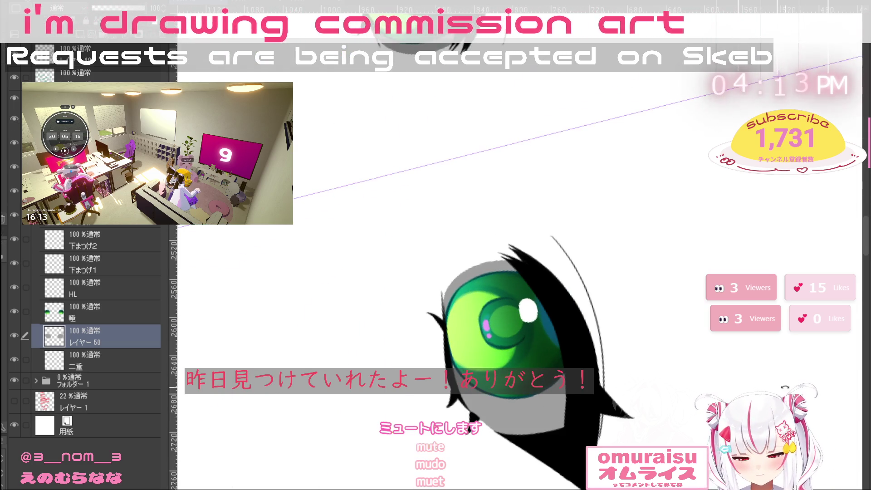
left_click_drag(453, 282, 439, 295)
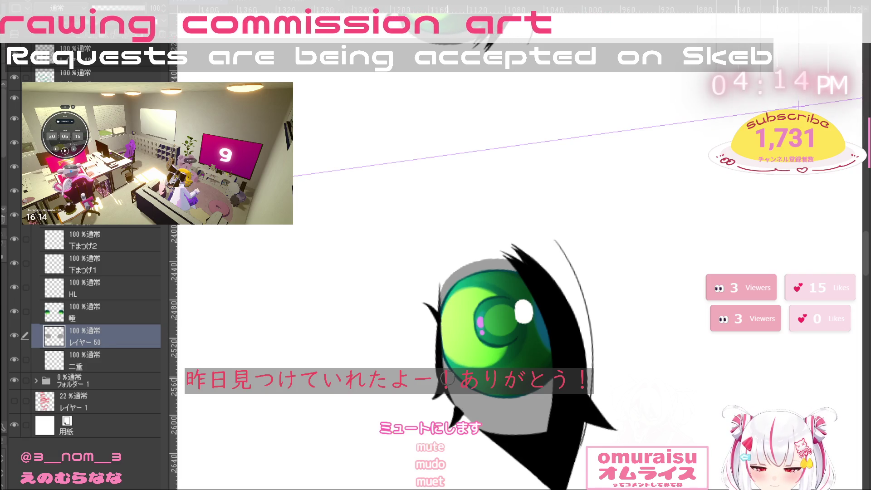
scroll(611, 285, "down", 4)
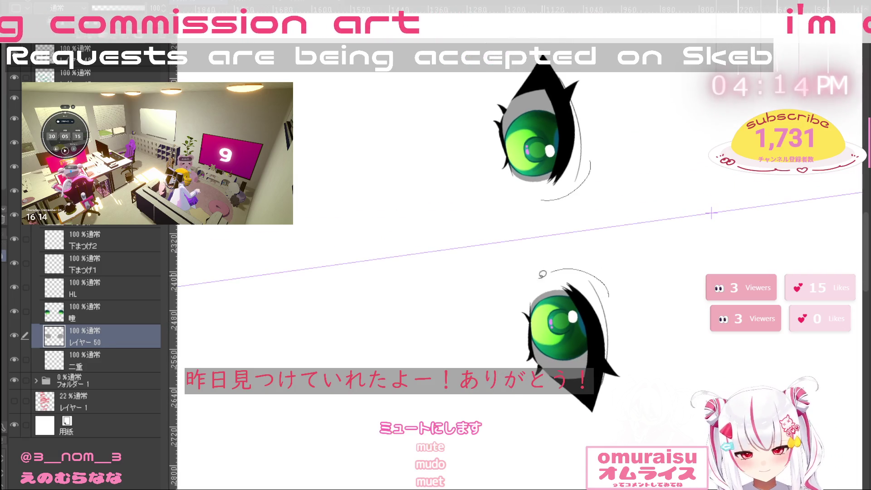
key("ctrl+@")
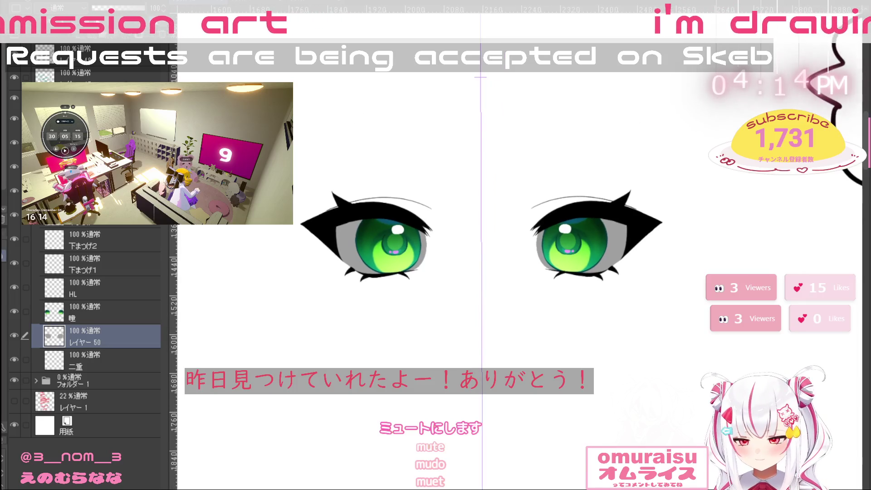
key("ctrl+z")
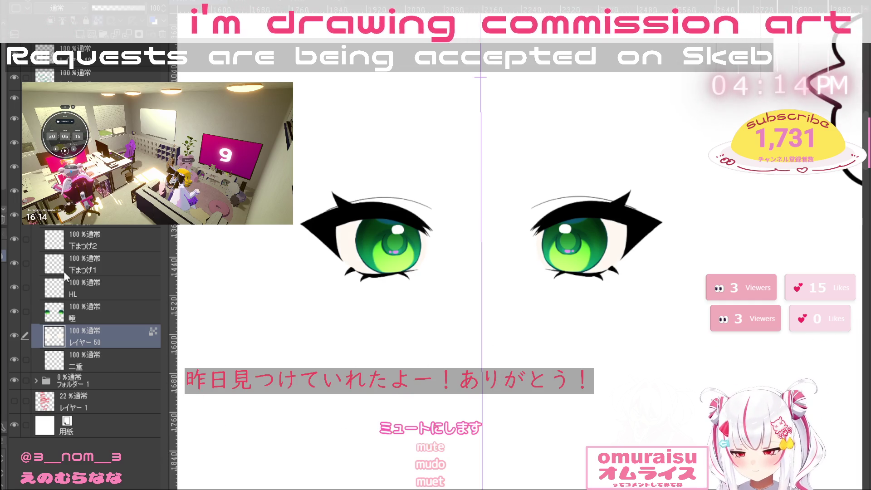
left_click(77, 383)
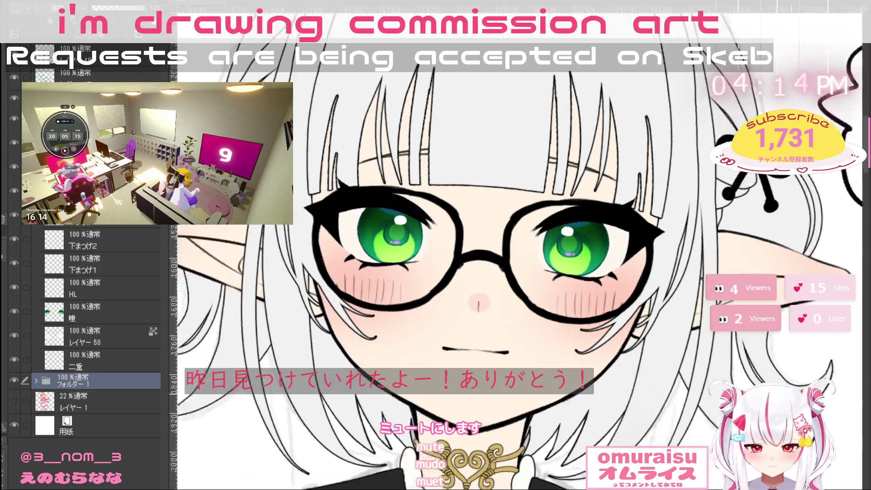
key("minus")
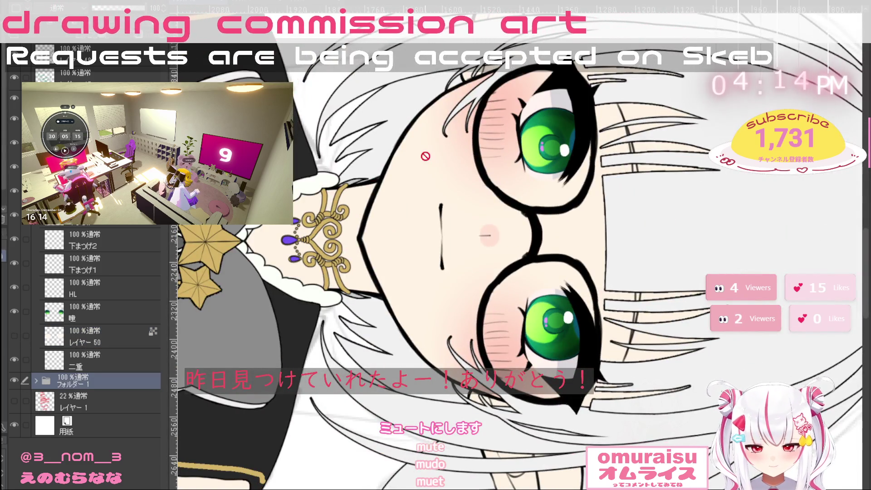
left_click(127, 343)
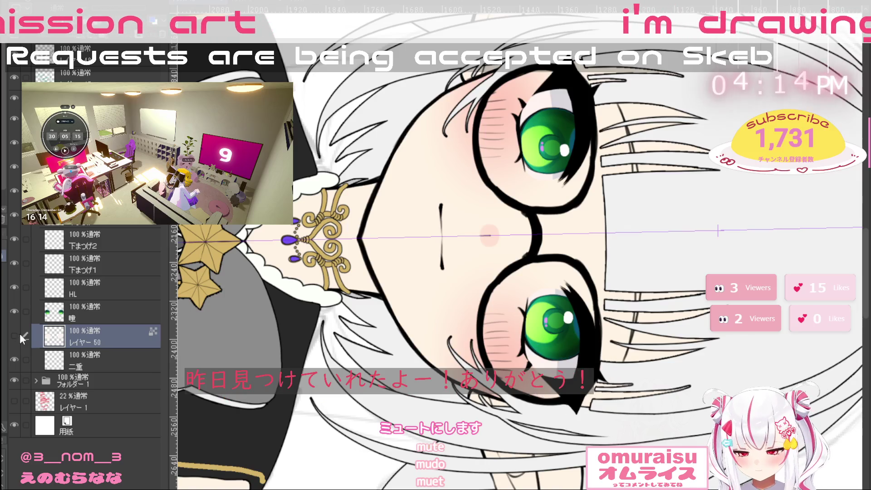
left_click(47, 378)
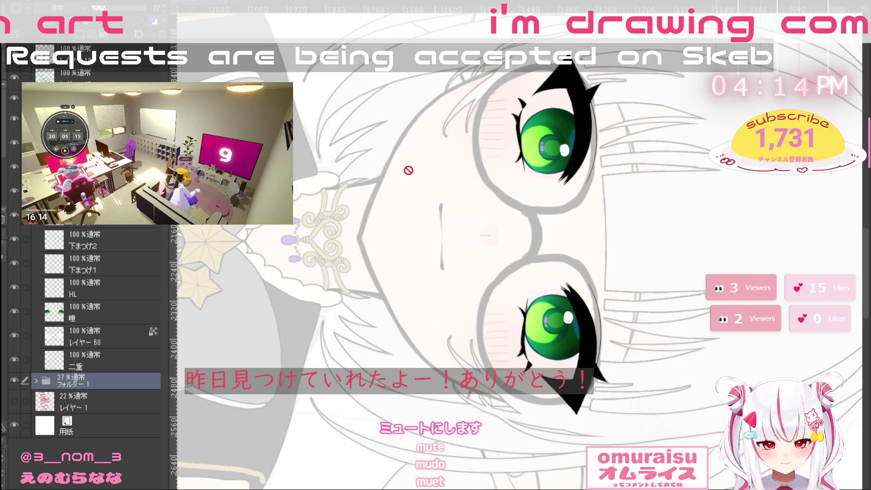
left_click(115, 339)
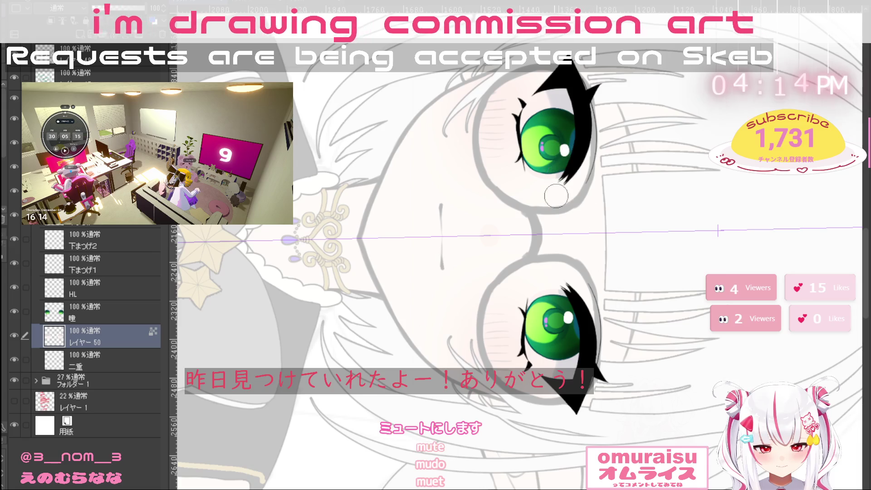
Zoom in on the eye and sample the pale iris green as the drawing colour
left_click_drag(555, 159, 392, 132)
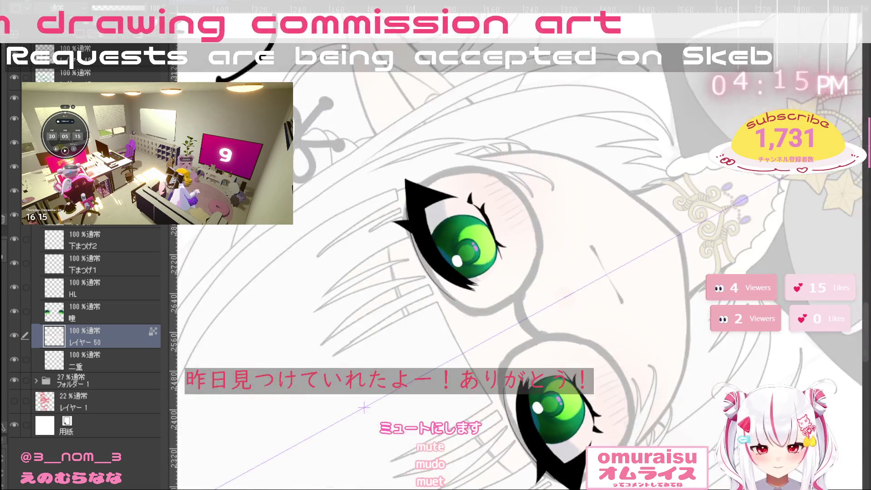
left_click_drag(458, 227, 483, 219)
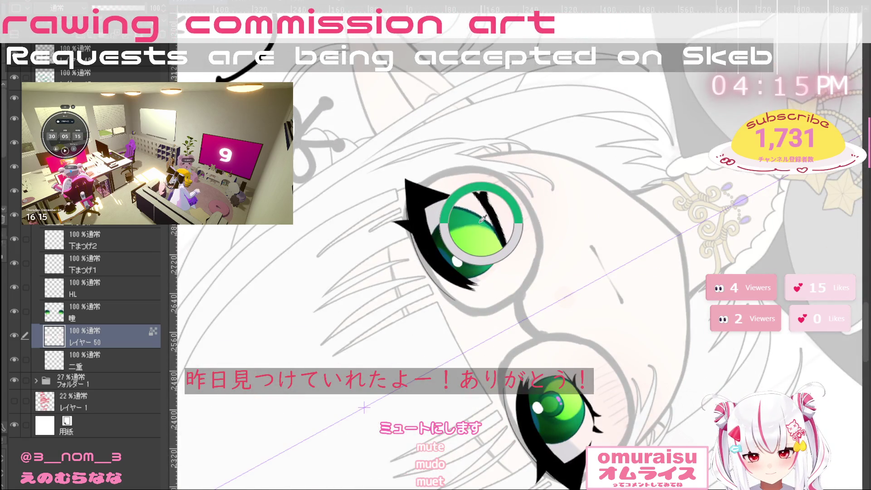
left_click(445, 175, "ctrl")
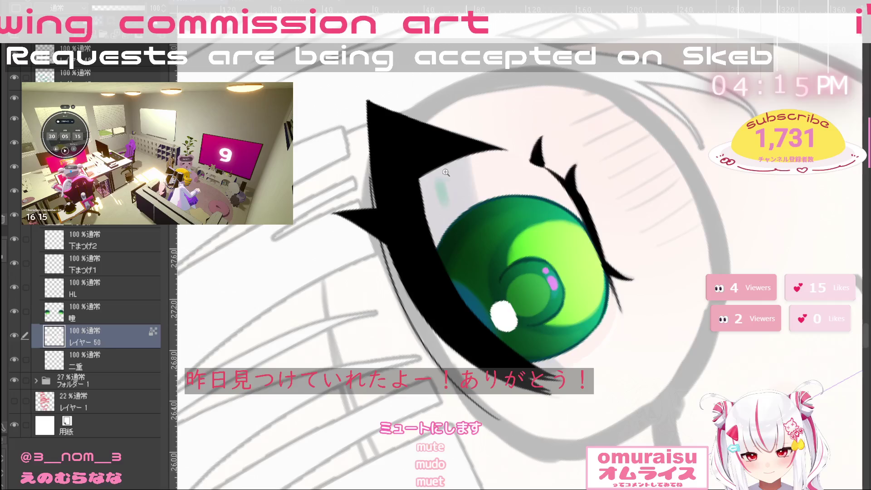
left_click(444, 174, "alt")
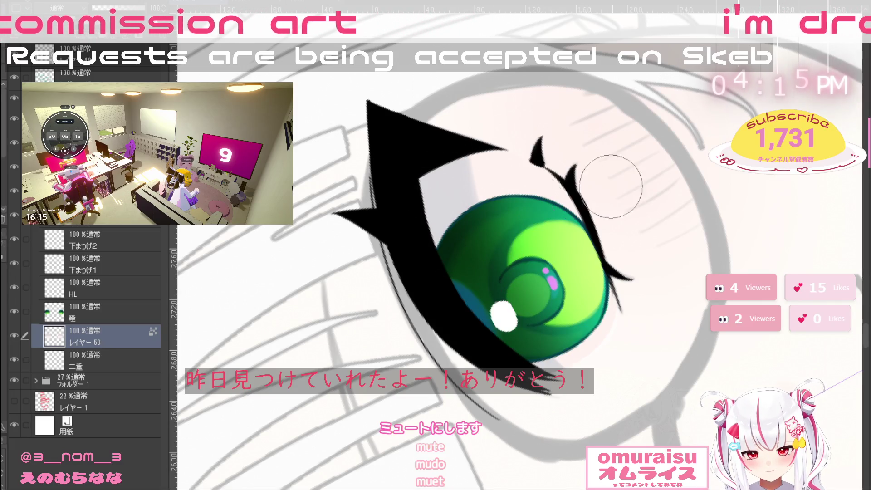
left_click_drag(754, 229, 635, 363)
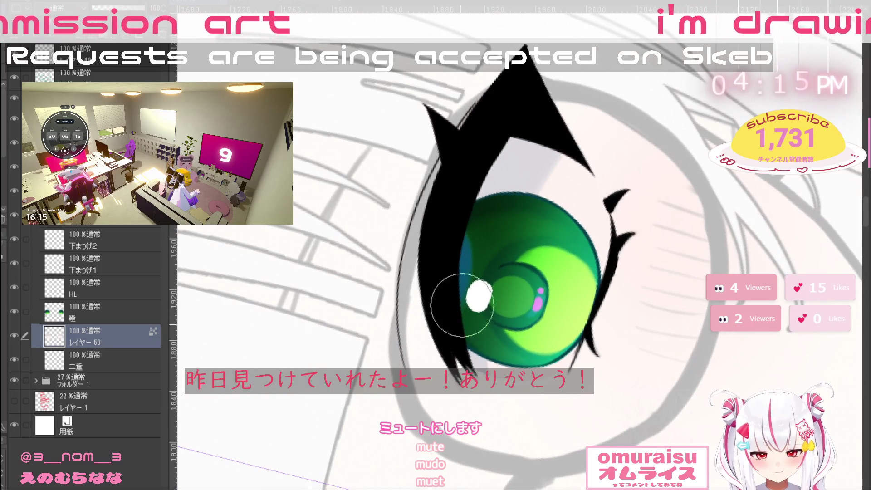
mouse_move(526, 376)
left_mouse_down()
mouse_move(509, 381)
mouse_move(445, 367)
mouse_move(395, 327)
left_mouse_up()
scroll(574, 449, "down", 5)
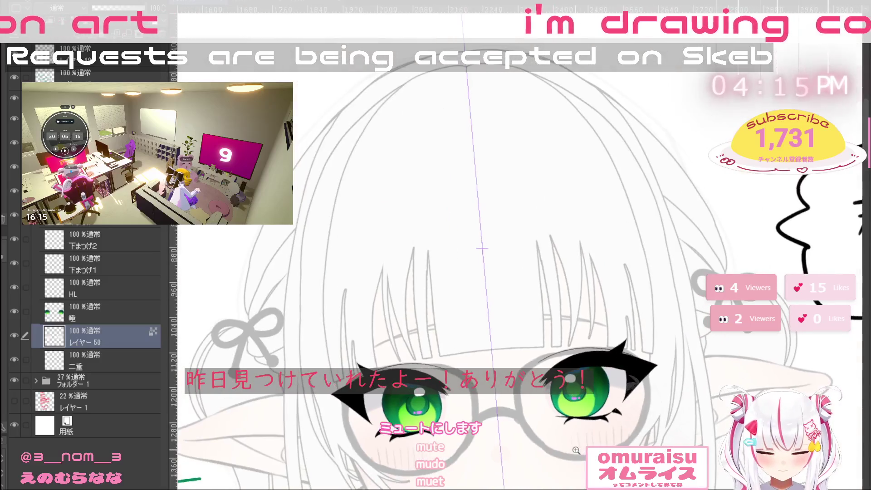
left_click_drag(566, 435, 567, 429)
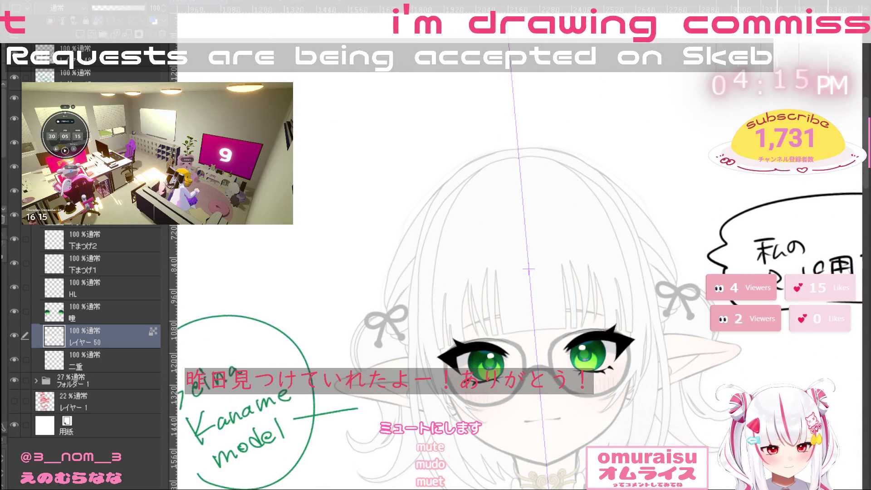
scroll(462, 368, "up", 5)
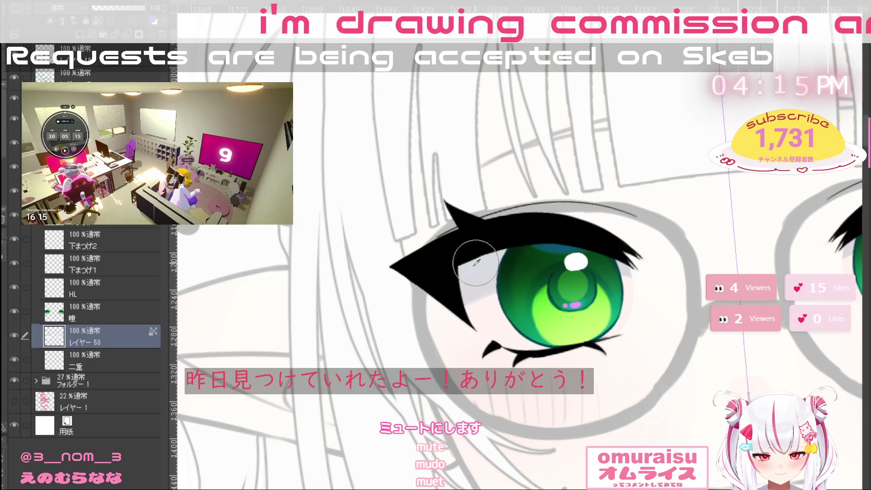
Undo a stray eyeliner mark, shrink the brush, and reset the view to the whole face
left_click_drag(466, 275, 460, 279)
key("ctrl+z")
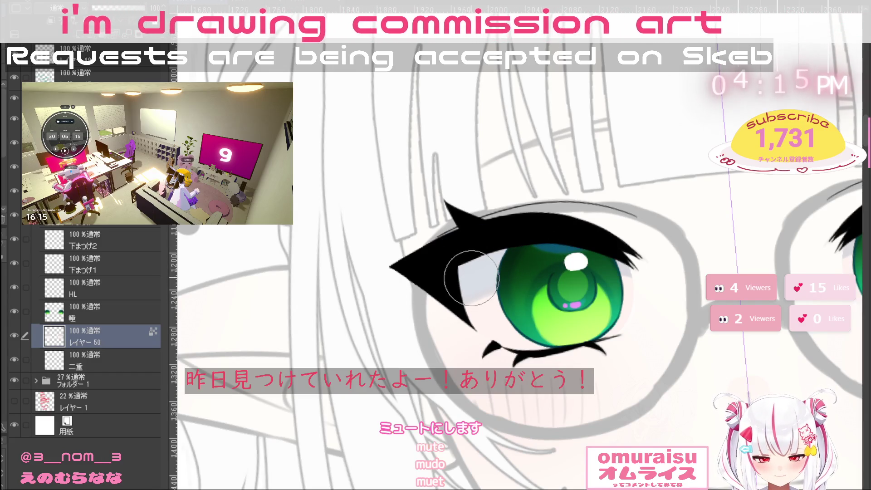
left_click_drag(680, 250, 530, 377)
key("bracketleft")
key("bracketleft")
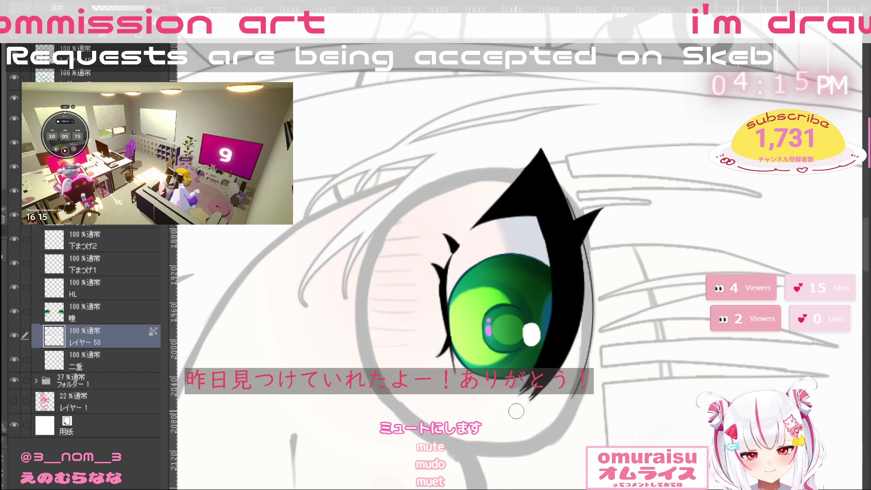
key("ctrl+0")
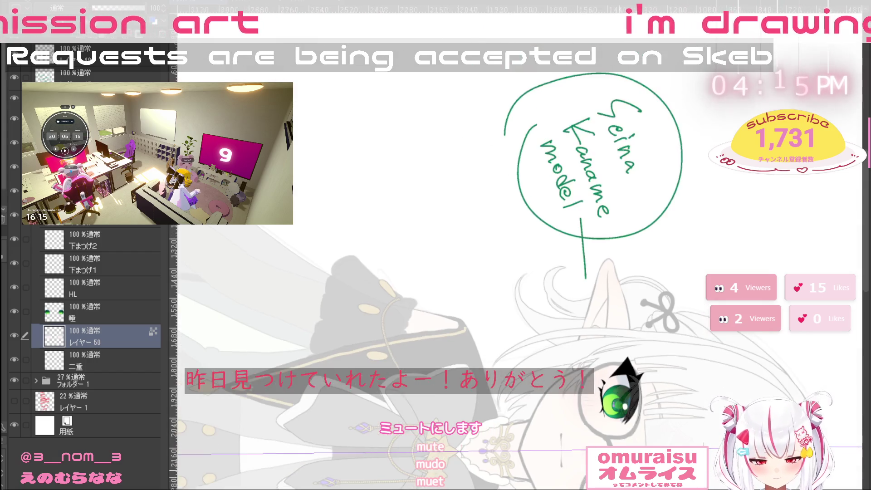
scroll(611, 290, "up", 5)
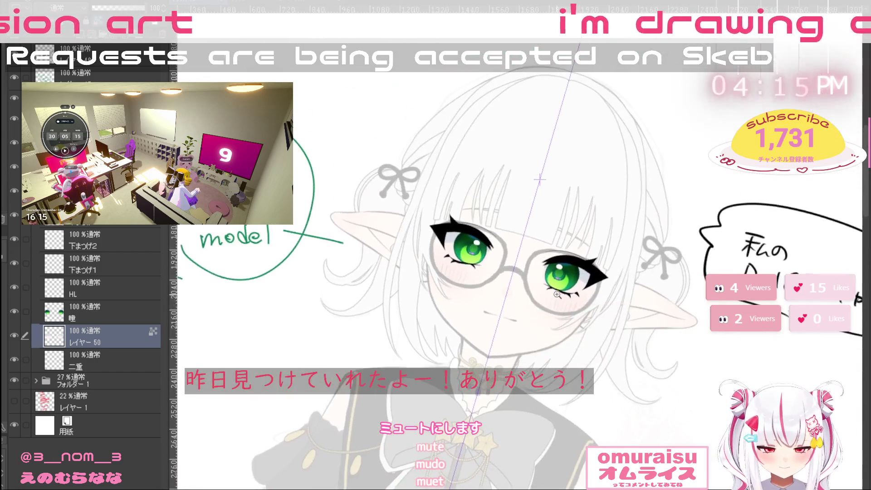
scroll(611, 289, "up", 2)
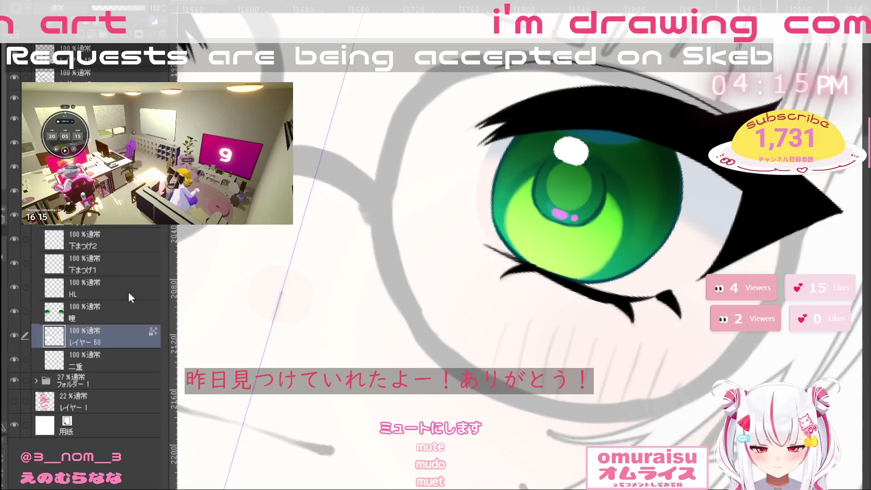
left_click(122, 363)
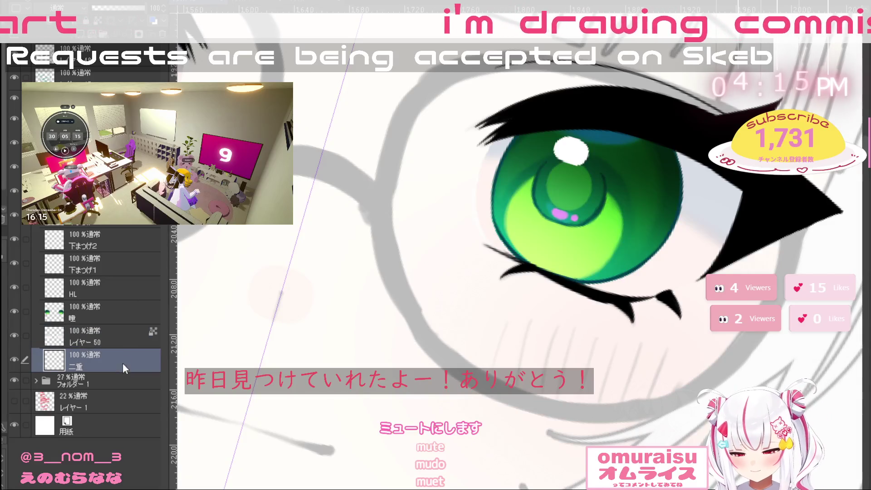
left_click(122, 339)
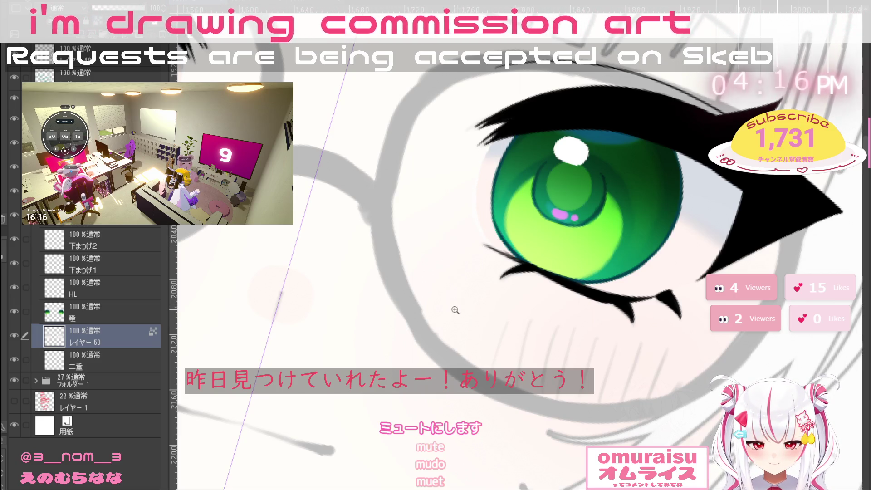
scroll(455, 310, "down", 6)
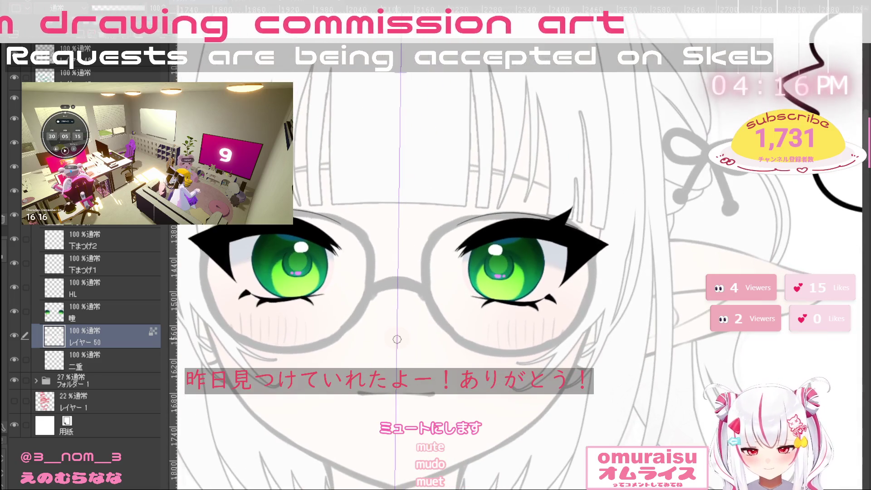
scroll(397, 339, "up", 2)
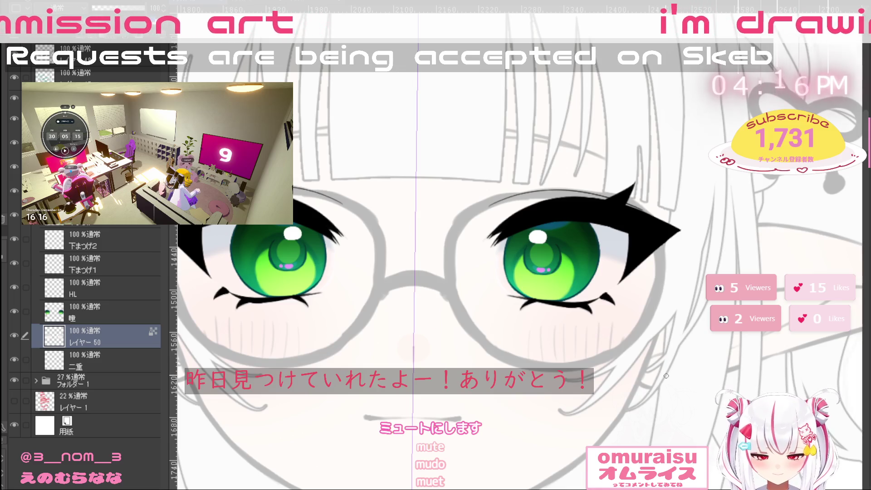
left_click_drag(511, 270, 552, 268)
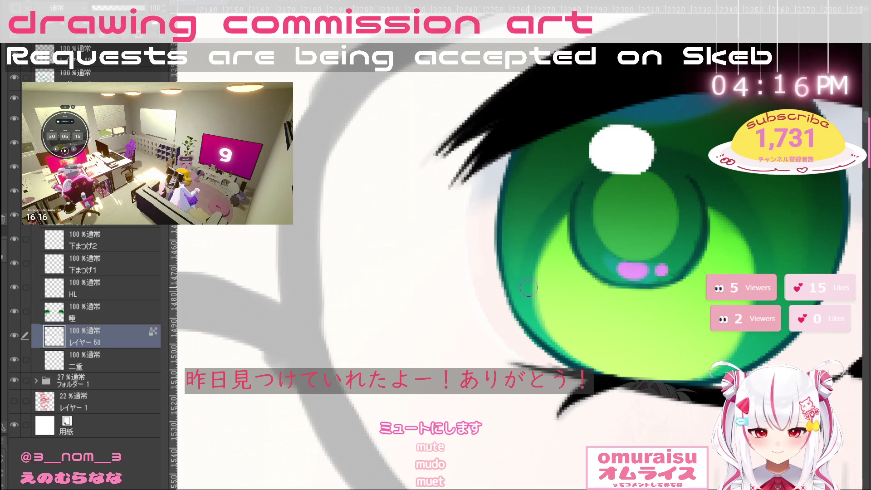
left_click(120, 2)
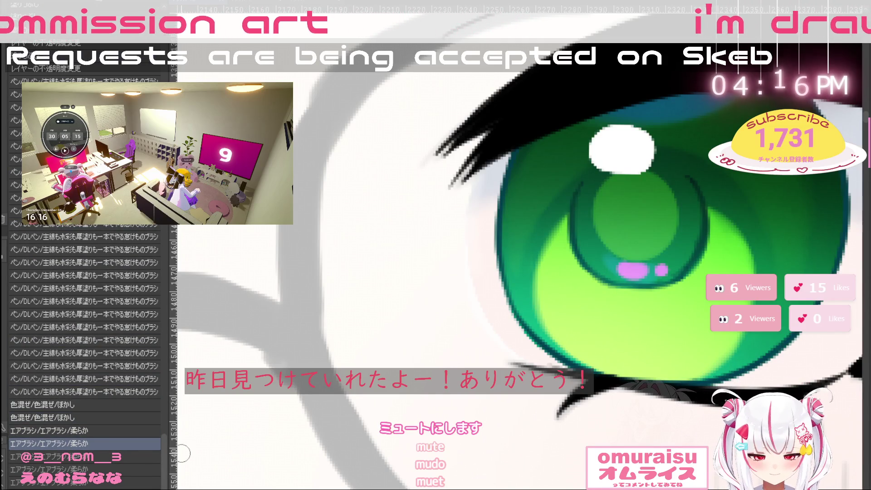
Undo the recent airbrush strokes and paint blending strokes along the eye's lower and lash edges
key("ctrl+z")
key("ctrl+z")
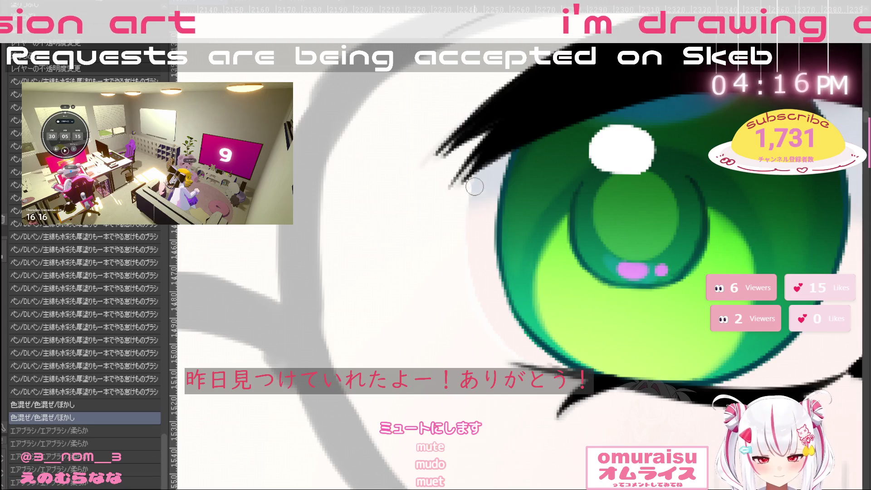
left_click_drag(467, 214, 467, 231)
left_click_drag(468, 299, 472, 318)
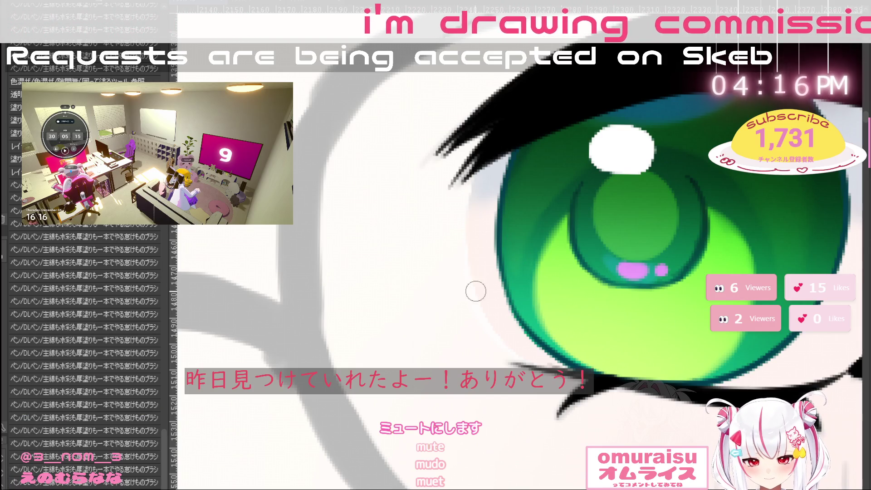
left_click_drag(474, 289, 483, 291)
left_click_drag(467, 254, 479, 300)
mouse_move(517, 351)
left_mouse_down()
mouse_move(505, 325)
mouse_move(562, 398)
mouse_move(504, 337)
mouse_move(551, 399)
left_mouse_up()
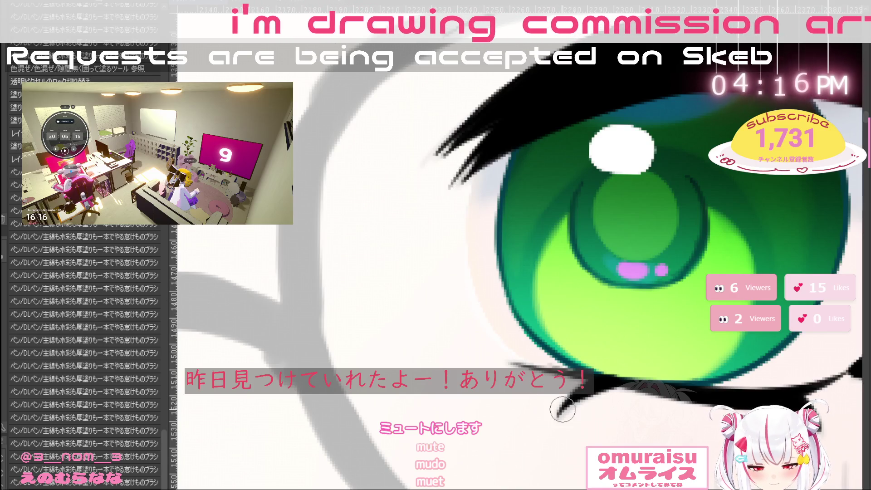
scroll(569, 247, "down", 3)
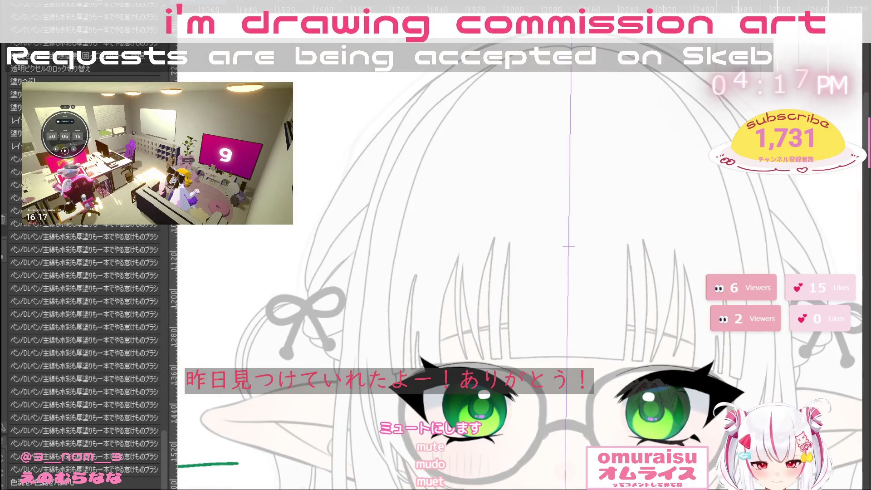
Raise フォルダー 1's opacity from 27 to 100, then select the HL highlight layer
scroll(359, 308, "down", 3)
left_click(23, 2)
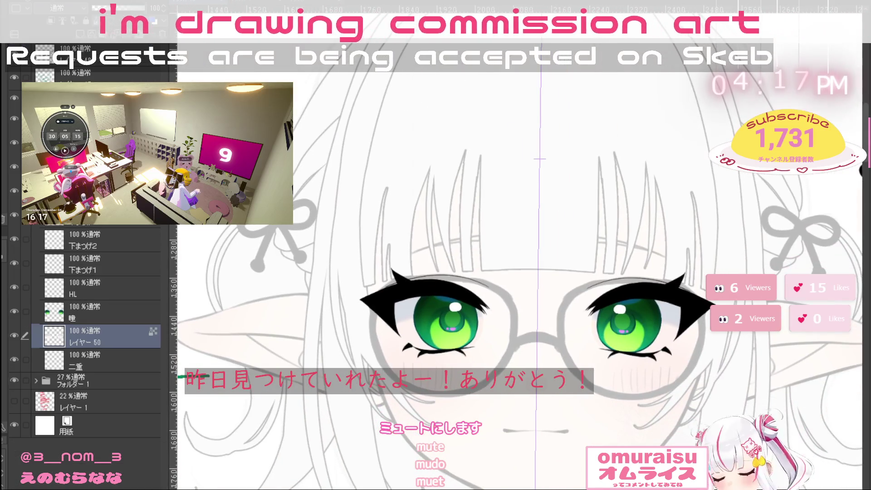
scroll(700, 374, "down", 3)
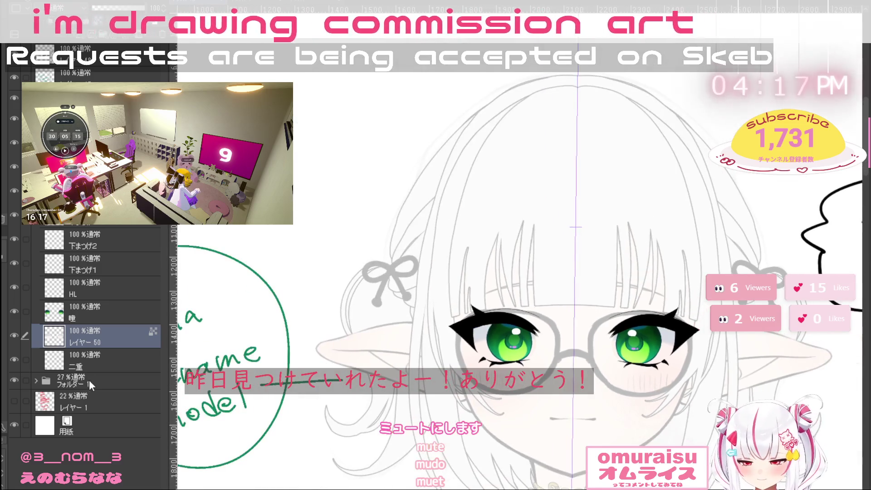
left_click(90, 384)
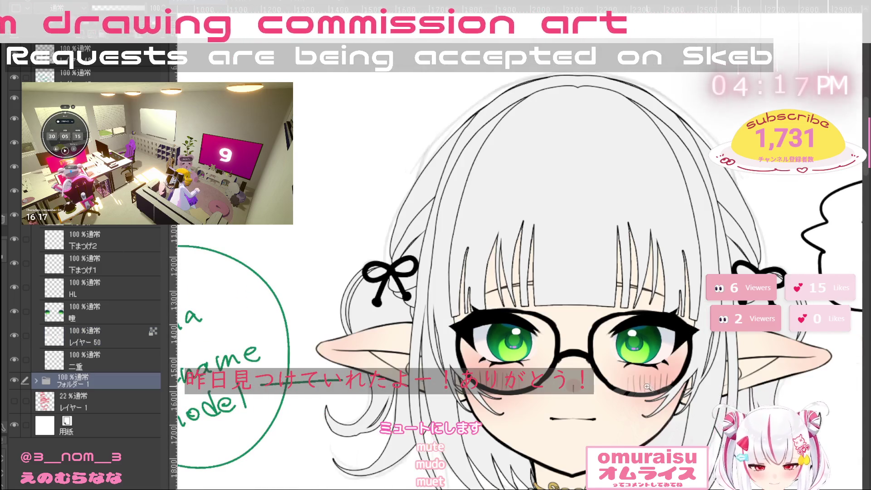
scroll(647, 386, "up", 5)
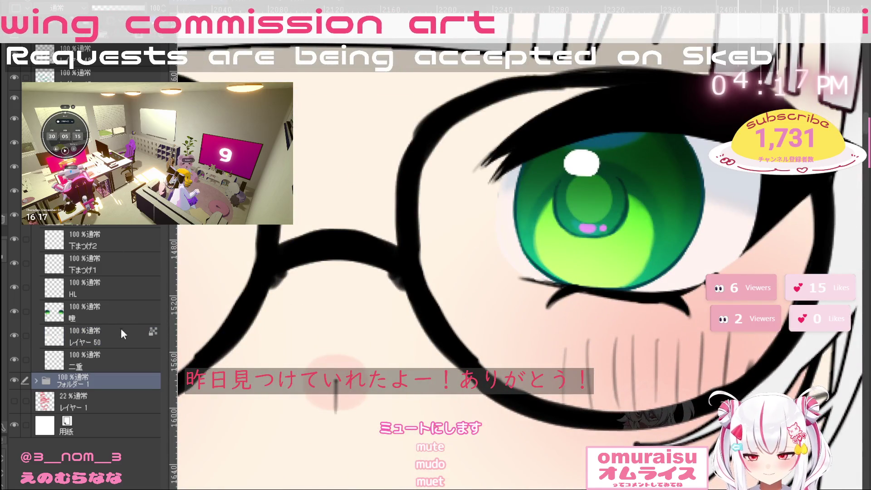
left_click(104, 288)
scroll(453, 227, "up", 3)
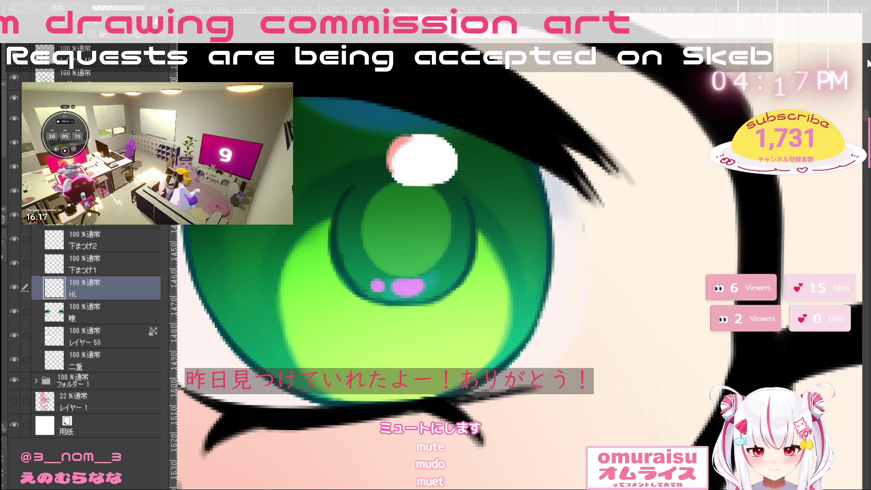
Undo the first reddish tint, then paint red along the highlight's top and cyan down its right edge
left_click_drag(391, 160, 414, 142)
scroll(516, 369, "down", 5)
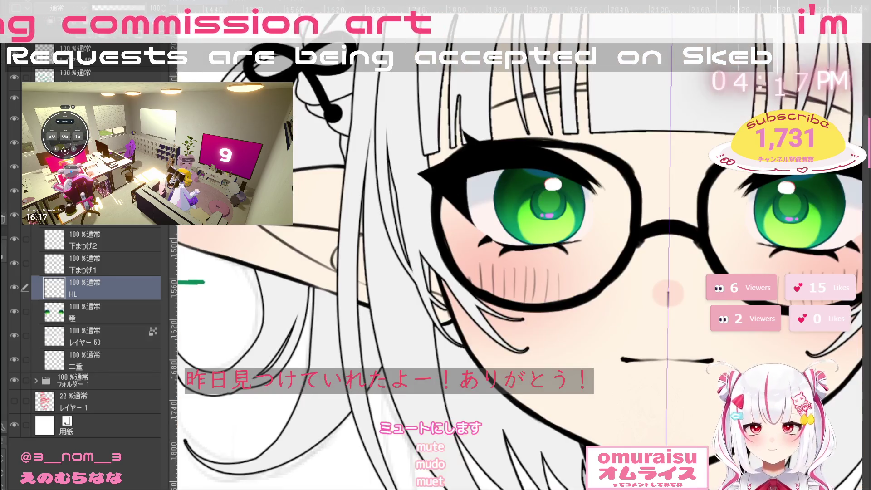
scroll(485, 197, "up", 5)
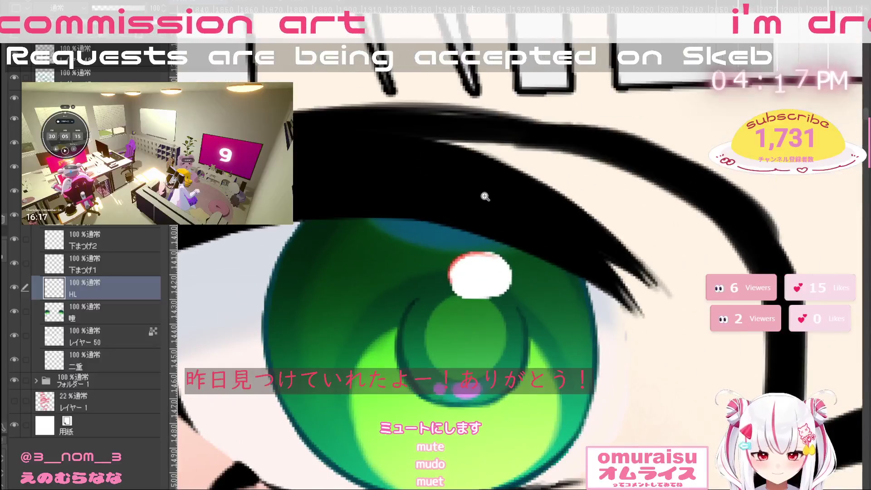
key("ctrl+z")
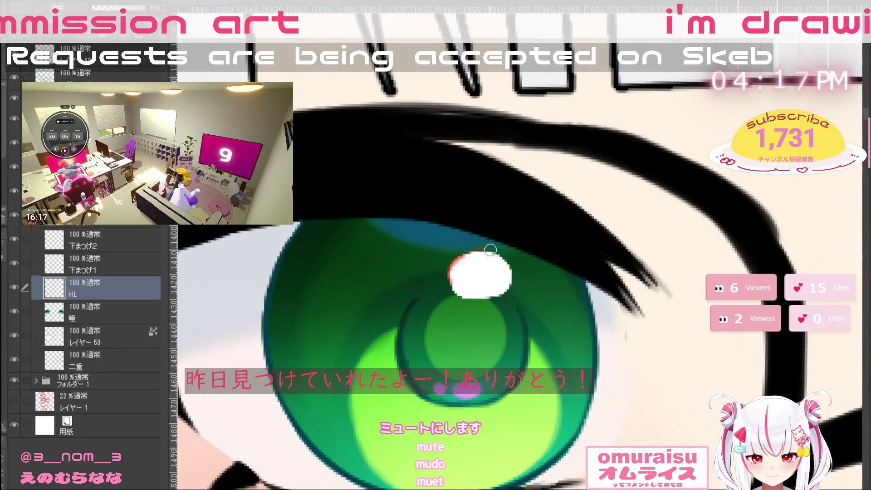
mouse_move(464, 260)
left_mouse_down()
mouse_move(495, 253)
mouse_move(455, 292)
left_mouse_up()
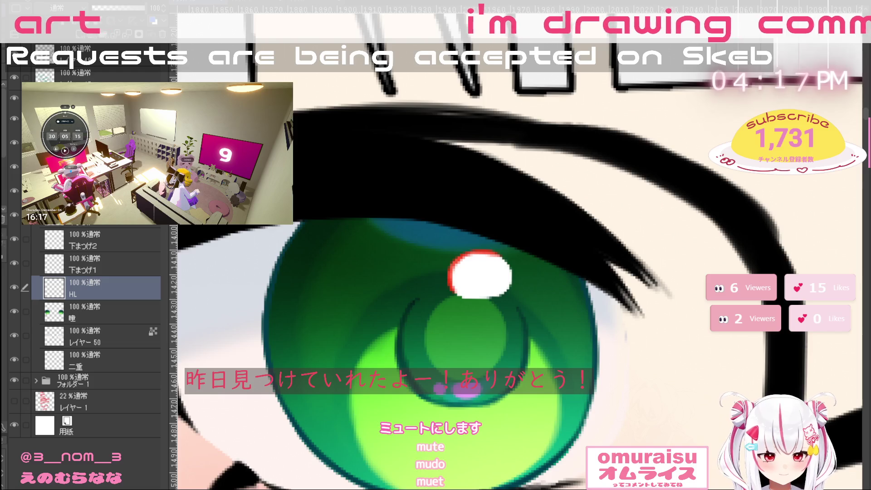
mouse_move(500, 257)
left_mouse_down()
mouse_move(510, 267)
mouse_move(503, 293)
left_mouse_up()
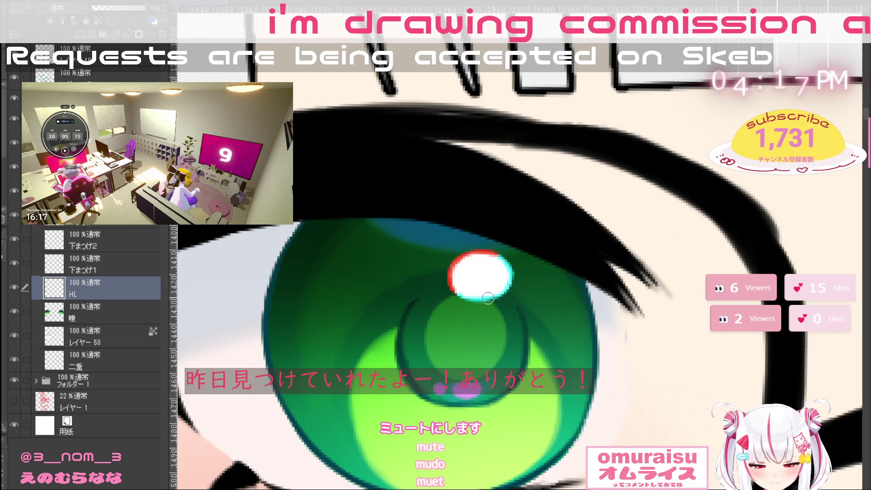
scroll(597, 277, "down", 6)
scroll(563, 428, "up", 2)
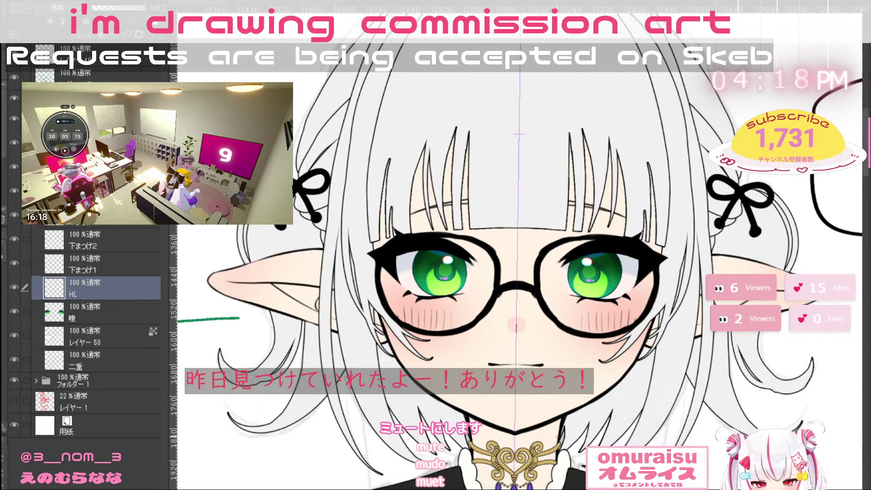
Expand フォルダー 1 and briefly toggle レイヤー 24's ribbons off and on to identify it
left_click(131, 316)
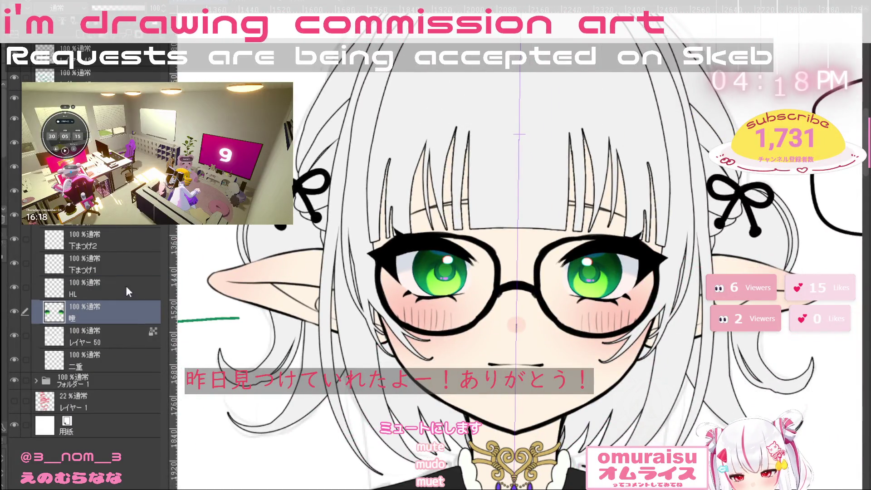
left_click(127, 274)
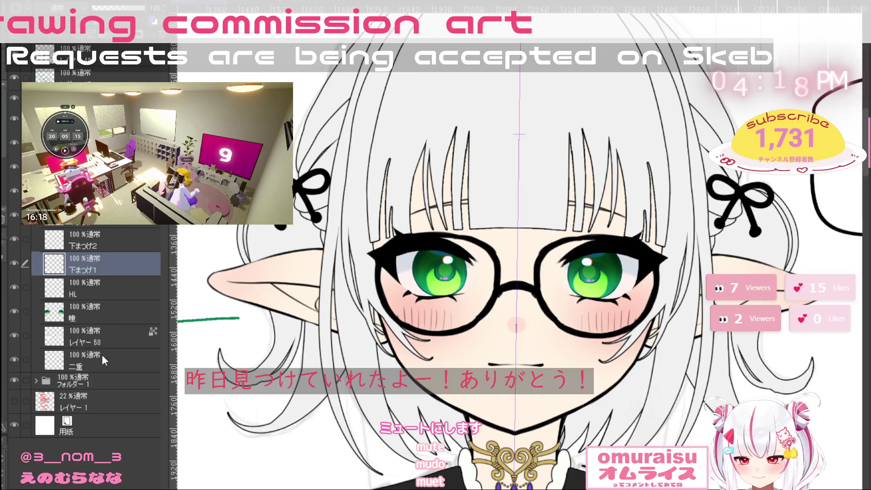
left_click(36, 379)
left_click(136, 427)
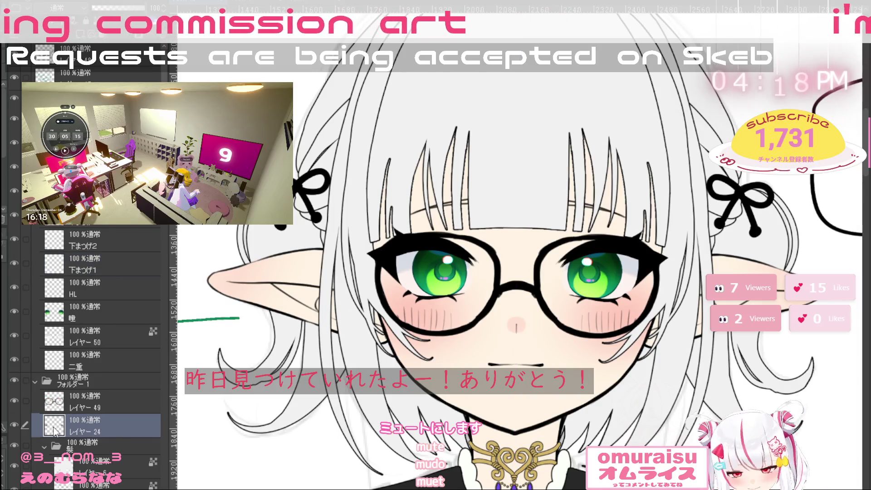
left_click(15, 425)
left_click(16, 424)
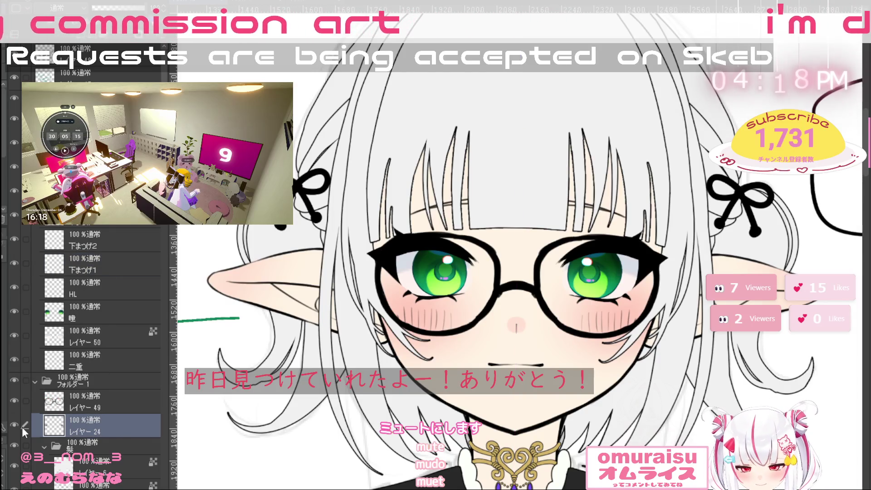
left_click_drag(163, 222, 166, 489)
Hide レイヤー 3, 4 and 7, the glasses line art, and the front bangs
left_click_drag(26, 324, 20, 363)
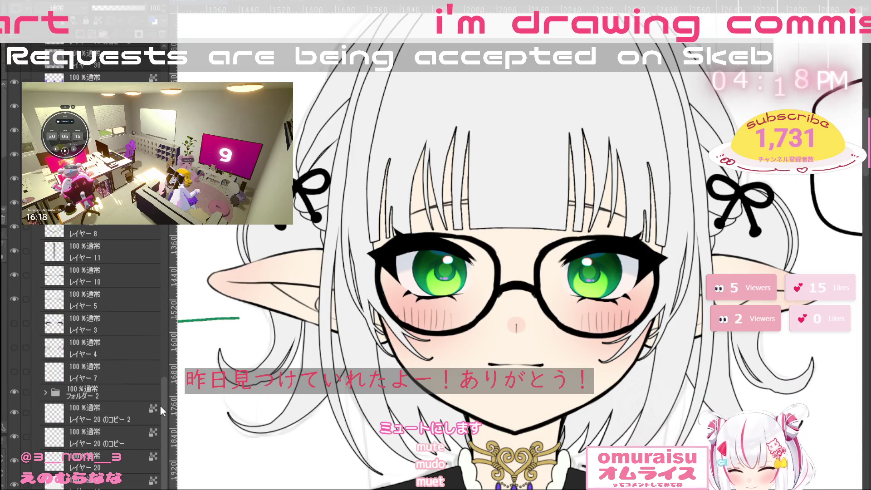
scroll(156, 329, "up", 3)
scroll(157, 331, "up", 10)
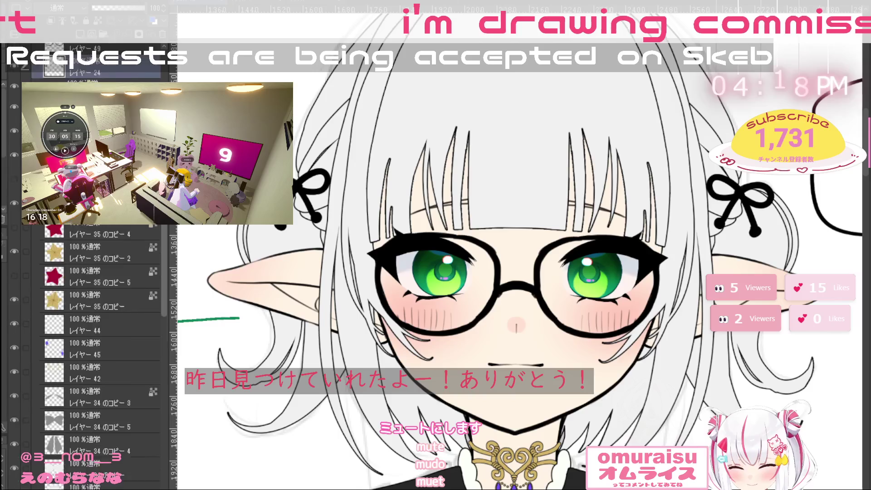
left_click(14, 161)
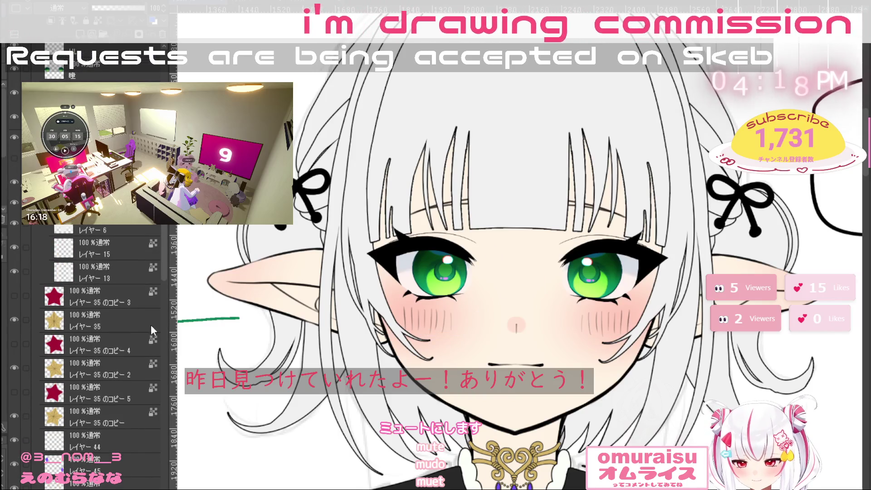
mouse_move(161, 266)
left_mouse_down()
mouse_move(167, 417)
mouse_move(167, 218)
left_mouse_up()
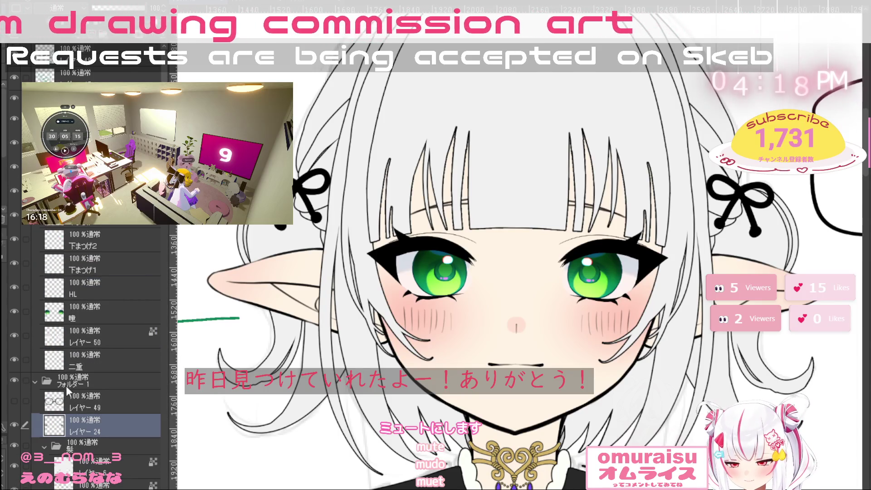
left_click(18, 448)
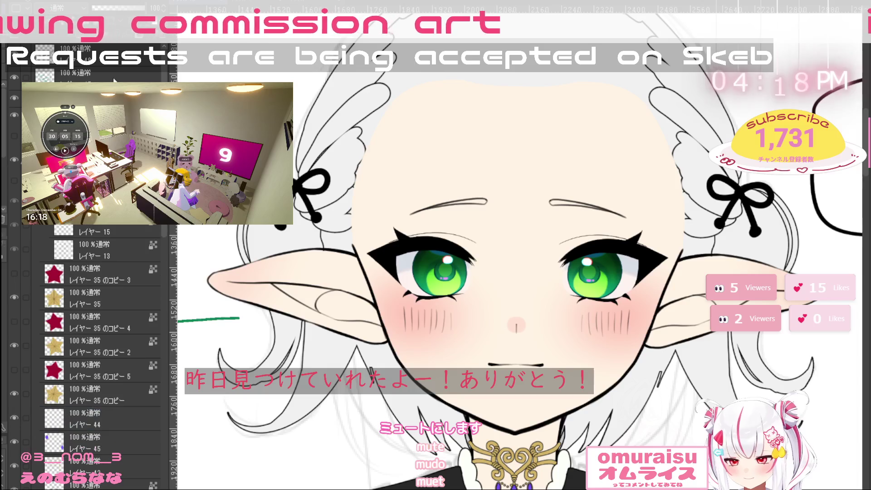
scroll(20, 453, "down", 5)
scroll(113, 362, "down", 10)
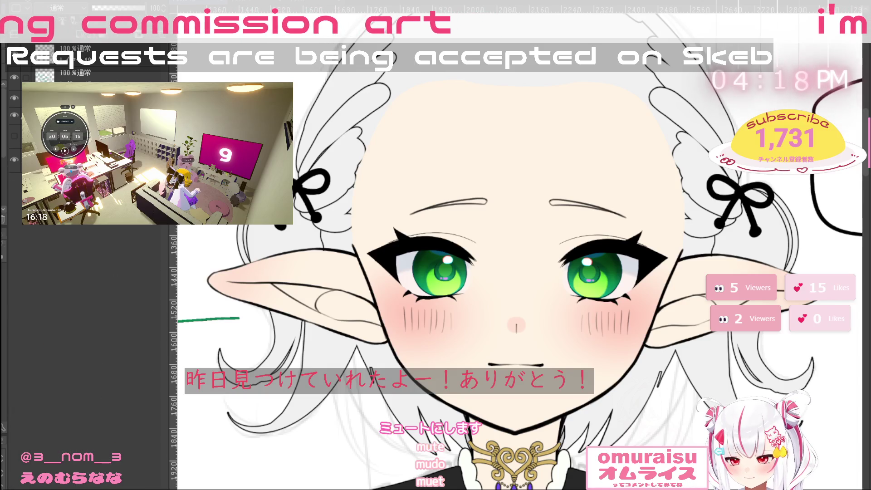
Add three new layers and rename レイヤー 53 to 眉毛
left_click(84, 42)
left_click(84, 42)
left_click(84, 42)
left_click(26, 407)
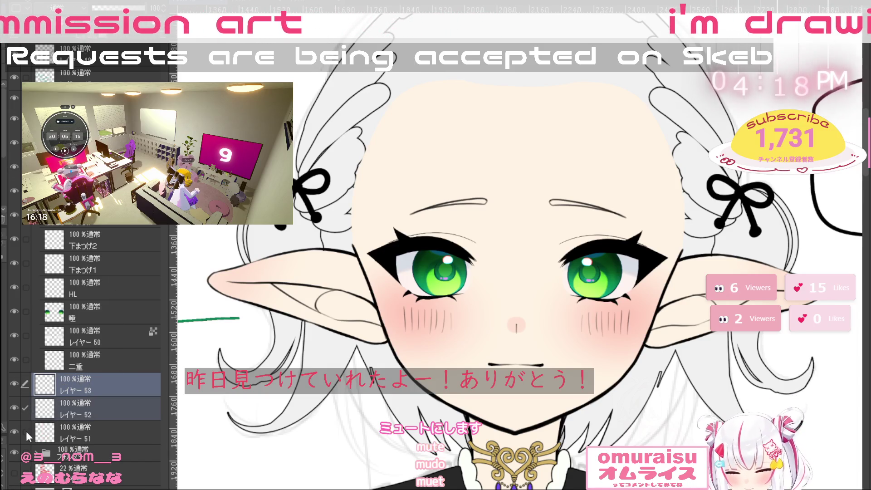
left_click(26, 432)
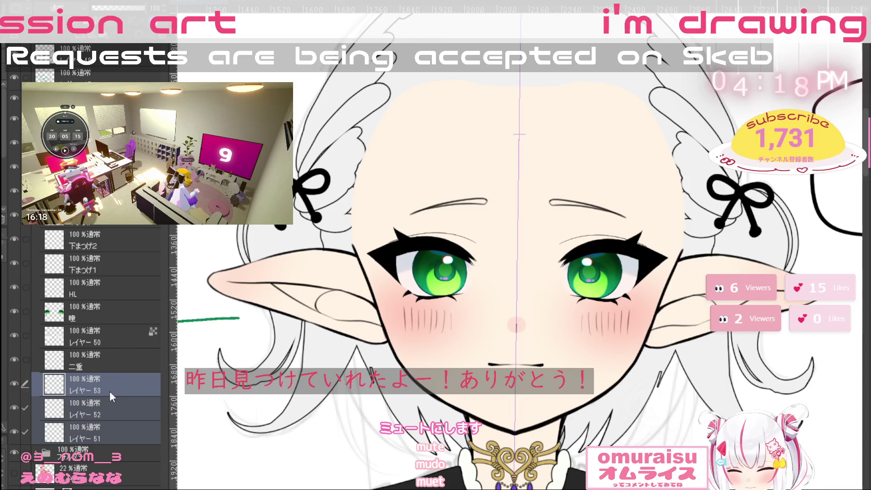
left_click(110, 392)
left_click(126, 343)
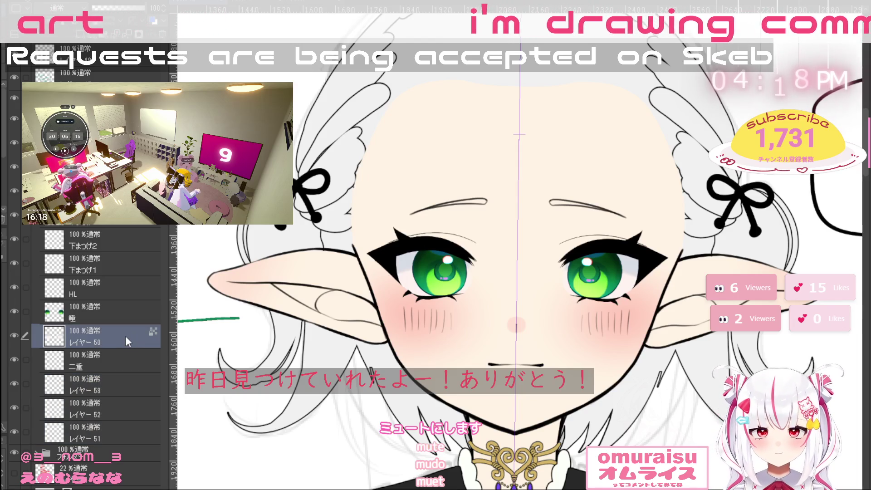
type("白目")
left_click(116, 390)
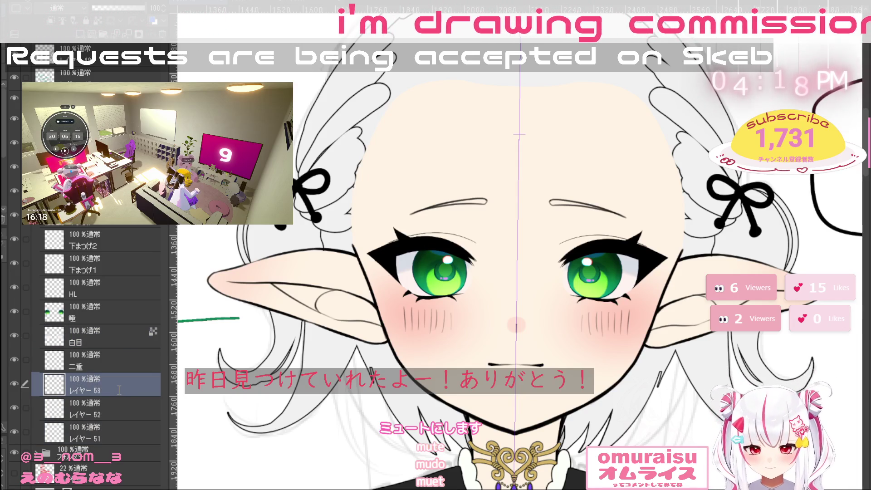
double_click(118, 389)
type("眉毛")
key("Return")
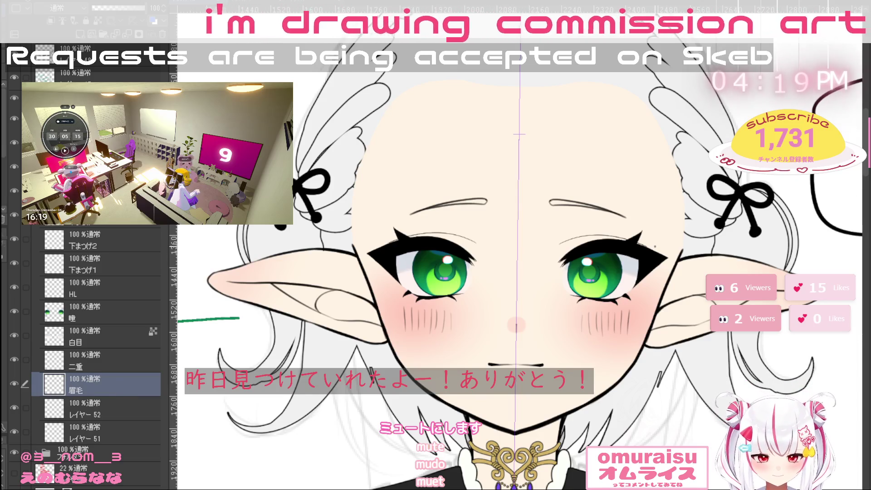
Fade the folder below 眉毛 to 53% opacity and make 眉毛 the active layer
left_click(99, 458)
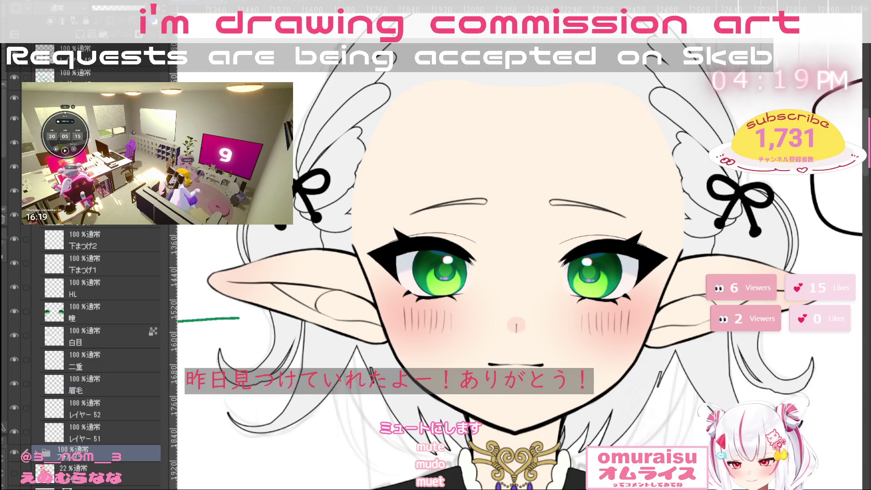
left_click(122, 8)
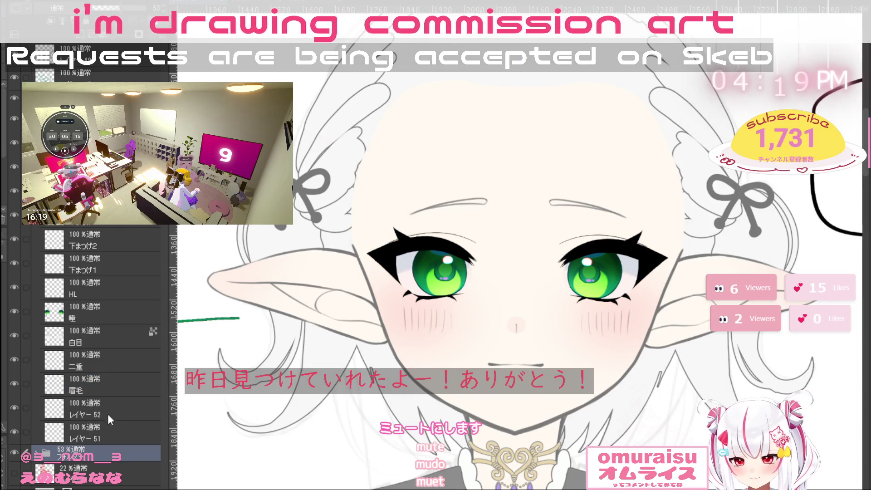
left_click(122, 388)
scroll(421, 223, "up", 5)
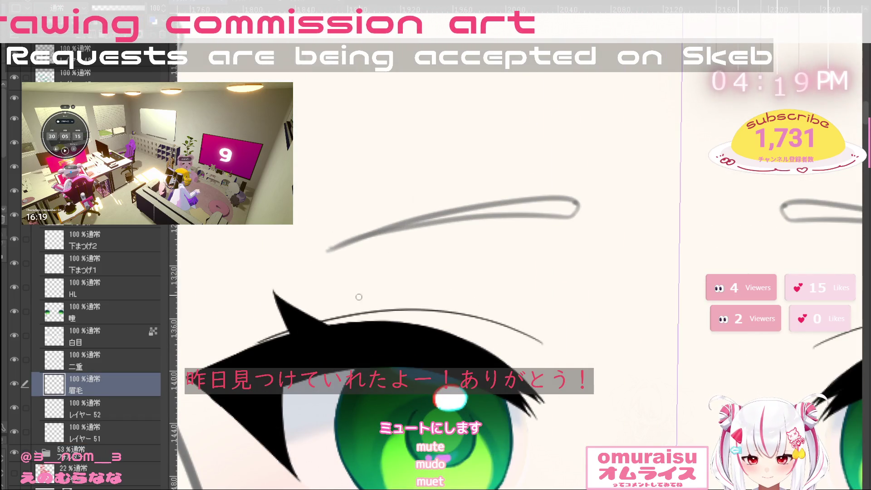
left_click_drag(324, 250, 571, 199)
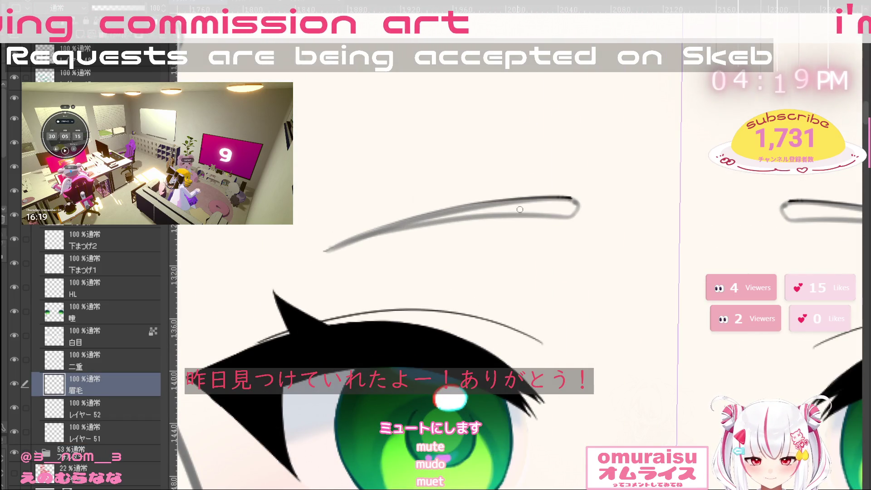
key("ctrl+z")
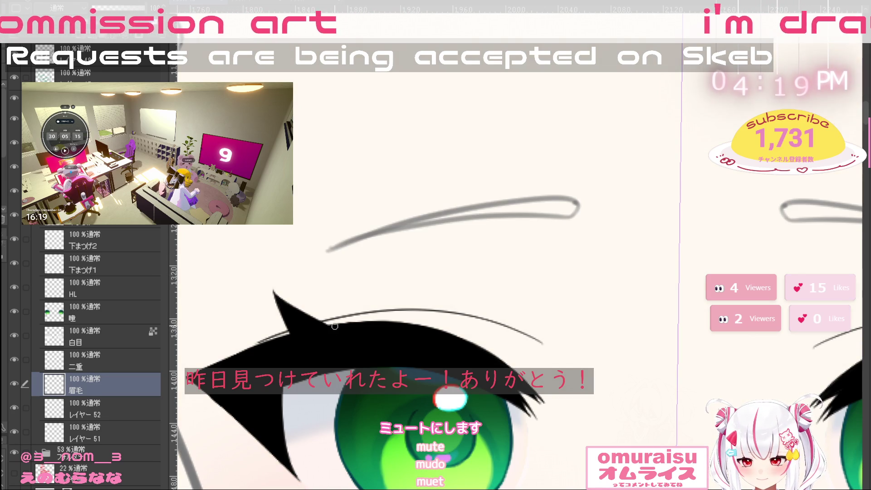
mouse_move(331, 249)
left_mouse_down()
mouse_move(397, 219)
mouse_move(577, 199)
left_mouse_up()
key("ctrl+z")
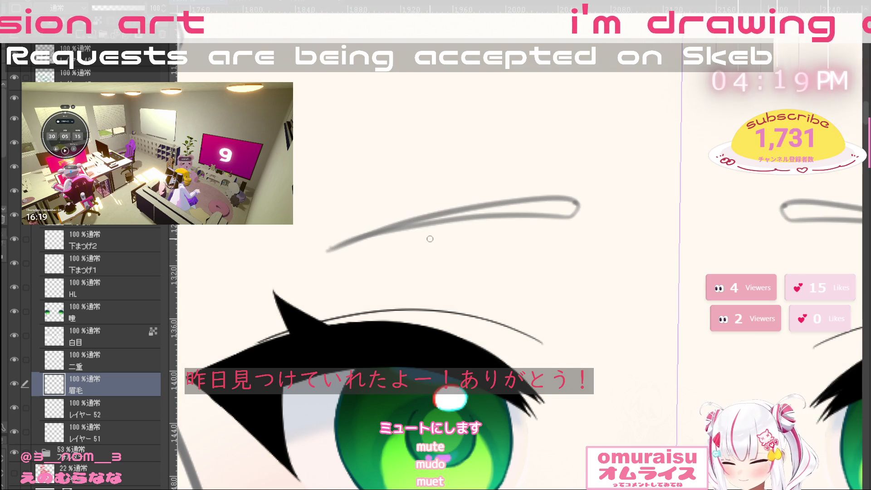
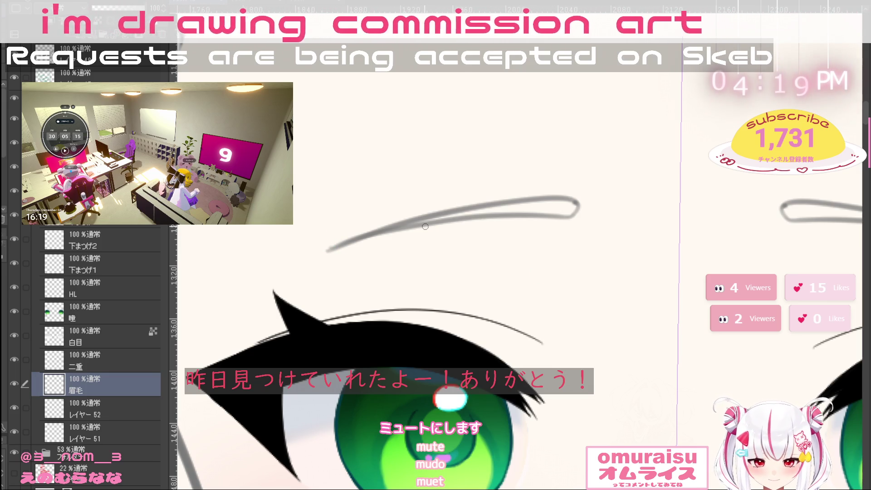
Rotate the canvas and ink a dark left edge on the eyebrow, from its tip downward
left_click_drag(569, 239, 596, 192)
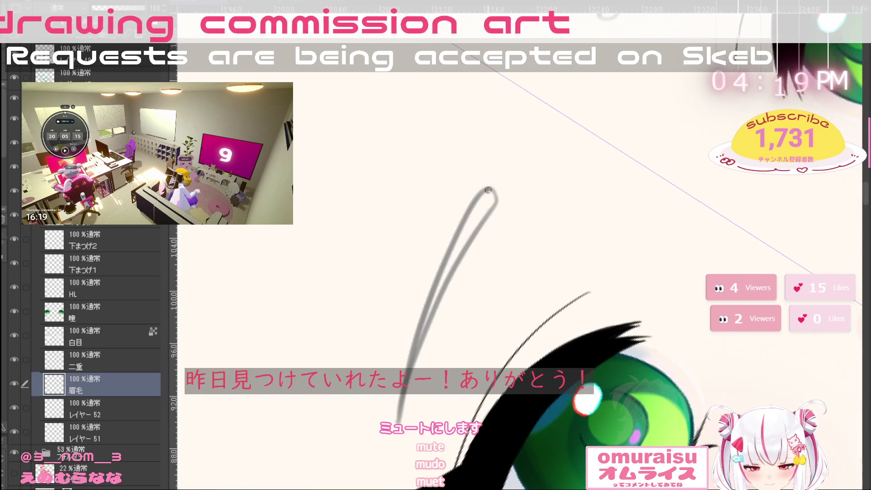
left_click_drag(485, 189, 404, 418)
key("ctrl+z")
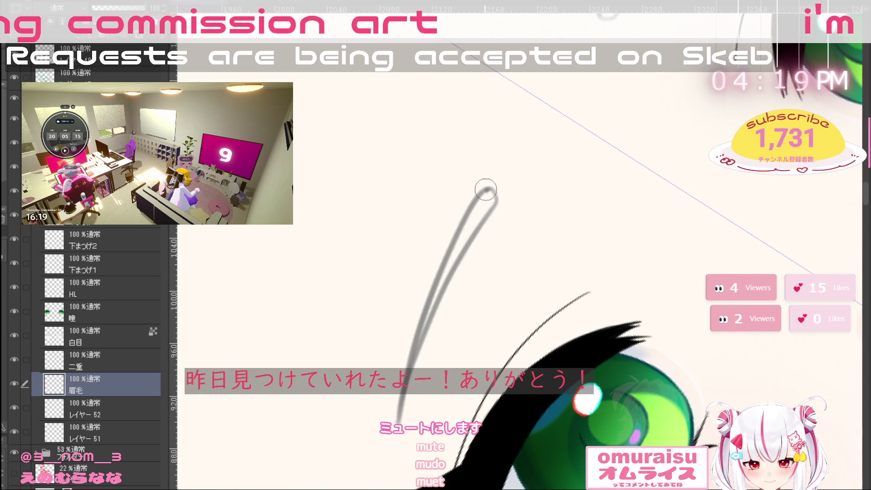
mouse_move(487, 189)
left_mouse_down()
mouse_move(398, 377)
mouse_move(395, 422)
left_mouse_up()
key("ctrl+z")
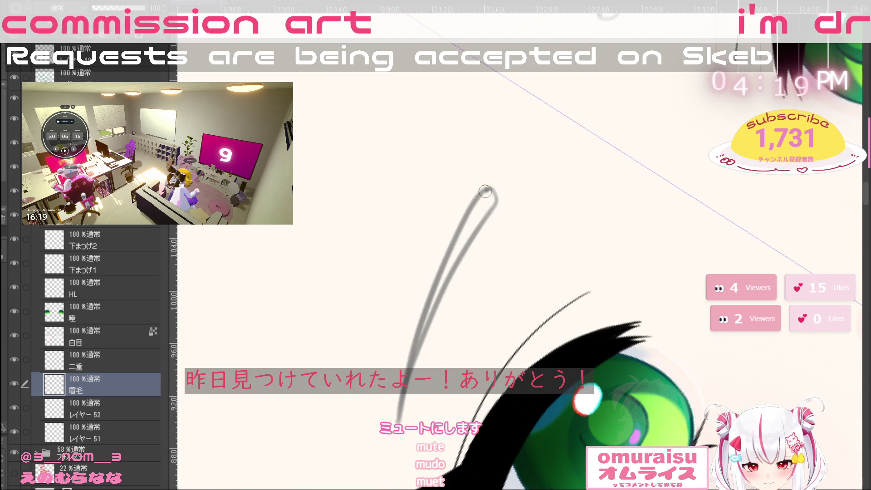
mouse_move(486, 189)
left_mouse_down()
mouse_move(410, 358)
mouse_move(399, 447)
left_mouse_up()
key("ctrl+z")
mouse_move(488, 187)
left_mouse_down()
mouse_move(448, 241)
mouse_move(394, 422)
left_mouse_up()
key("ctrl+z")
mouse_move(486, 188)
left_mouse_down()
mouse_move(458, 223)
mouse_move(402, 403)
left_mouse_up()
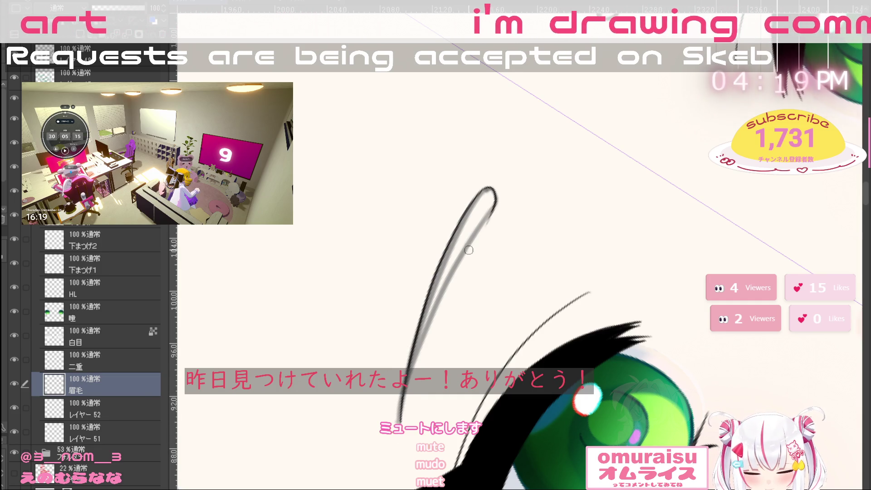
left_click_drag(492, 200, 479, 193)
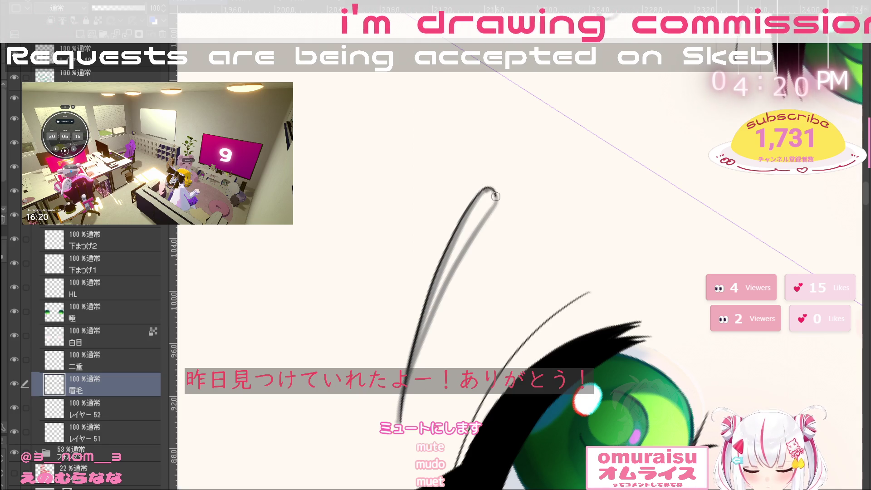
Ink the eyebrow's right edge, darken its lower-left edge, and turn the canvas upright again
left_click_drag(493, 208, 409, 360)
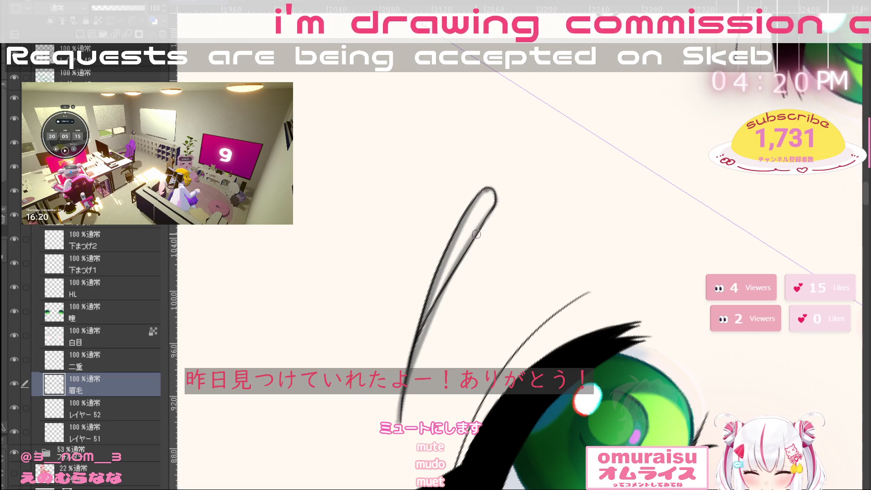
key("ctrl+z")
left_click_drag(495, 203, 407, 371)
left_click_drag(441, 299, 412, 357)
key("ctrl+z")
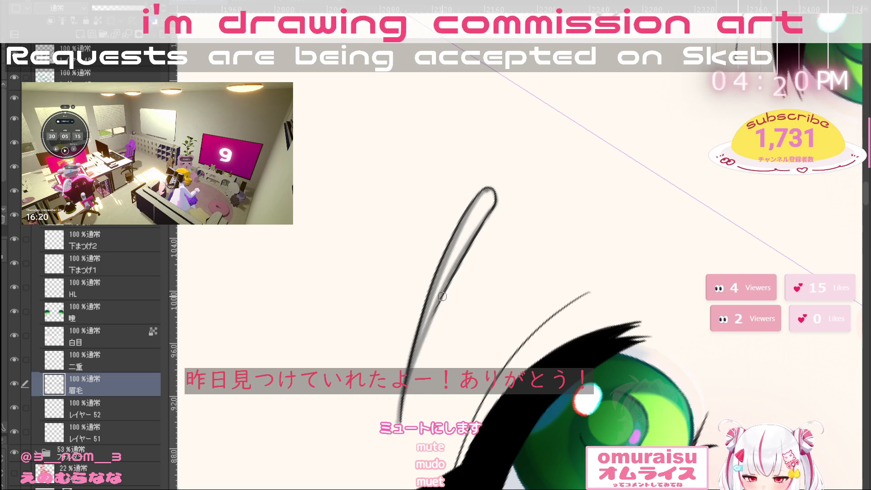
left_click_drag(443, 299, 411, 363)
key("ctrl+z")
left_click_drag(404, 400, 421, 339)
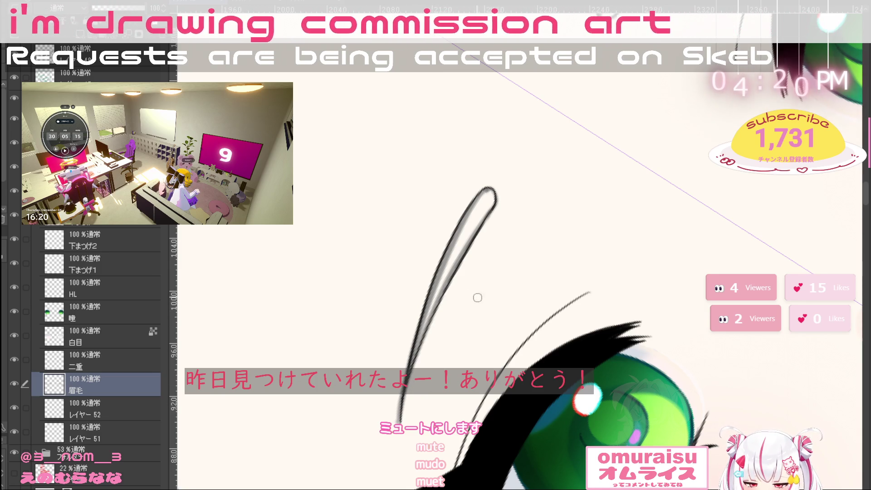
scroll(477, 298, "down", 5)
key("asciicircum")
key("asciicircum")
key("asciicircum")
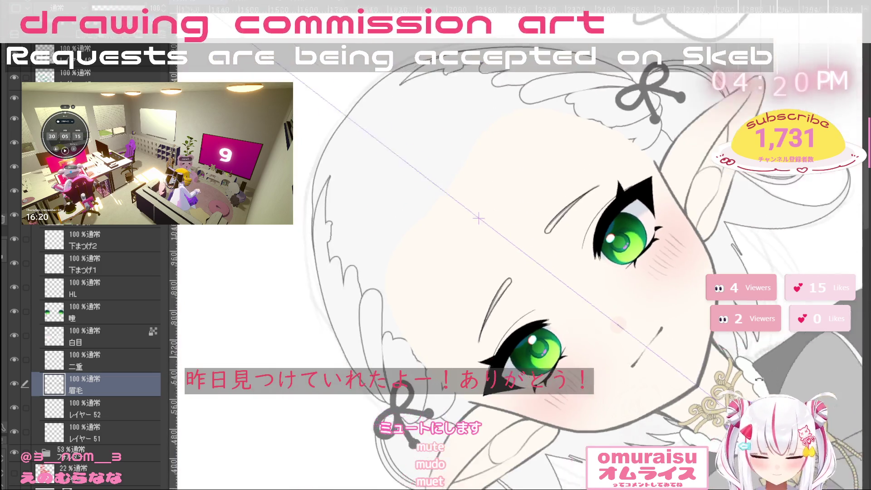
Drop the sketch folder's opacity from 53% to 33%, then select レイヤー 52
scroll(713, 365, "up", 3)
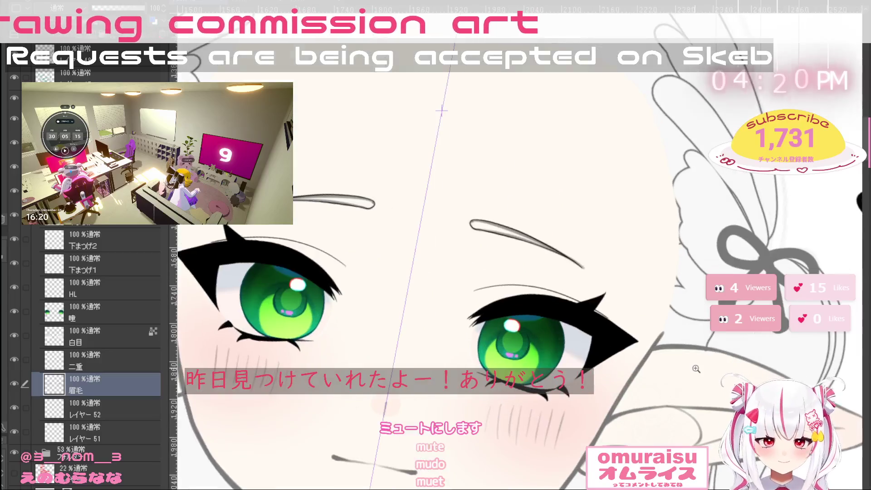
scroll(663, 372, "down", 3)
scroll(662, 372, "down", 3)
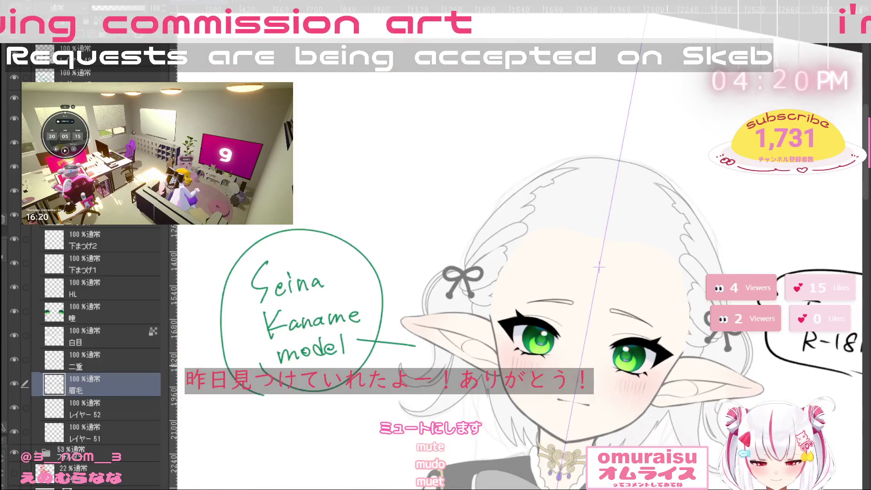
scroll(663, 372, "up", 2)
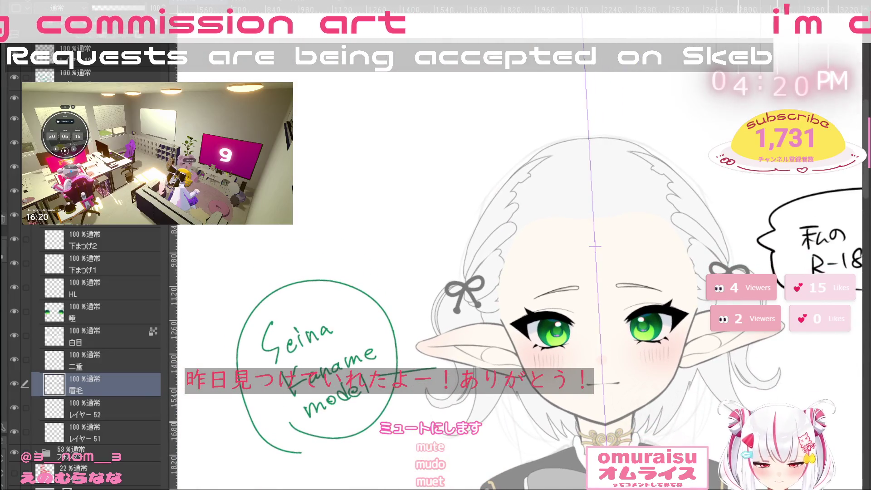
left_click(73, 452)
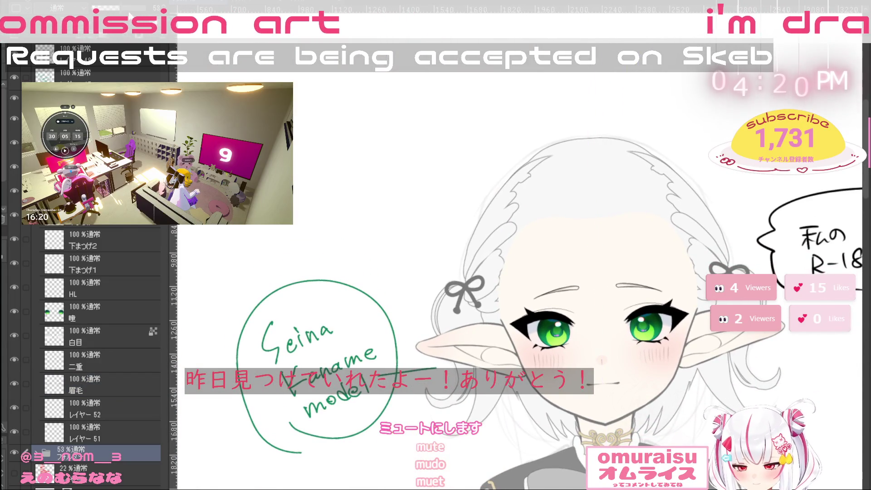
left_click_drag(120, 8, 150, 8)
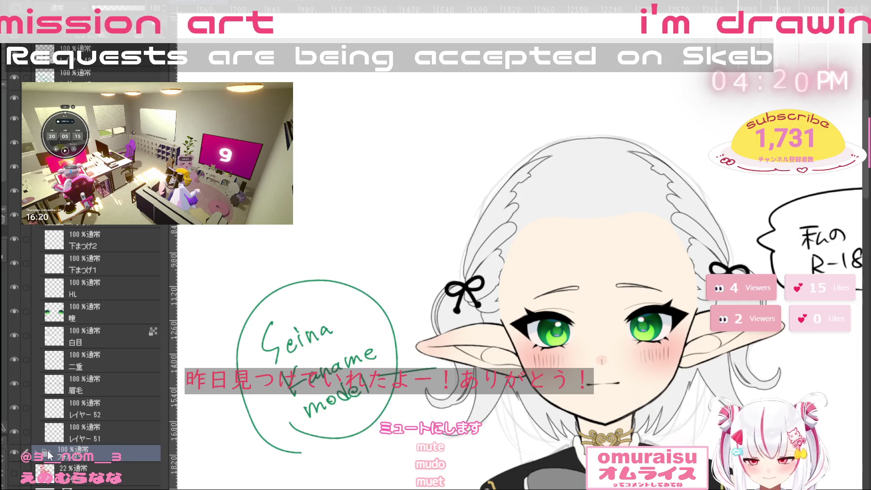
left_click_drag(145, 8, 109, 8)
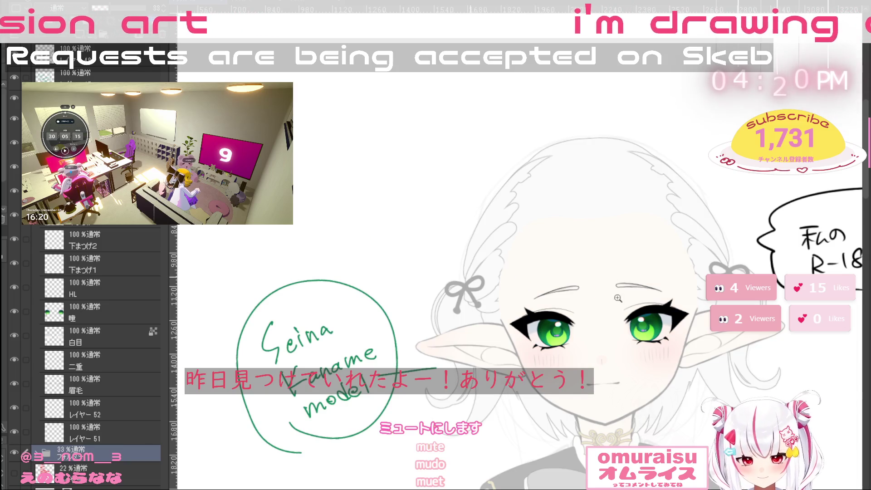
scroll(663, 279, "up", 4)
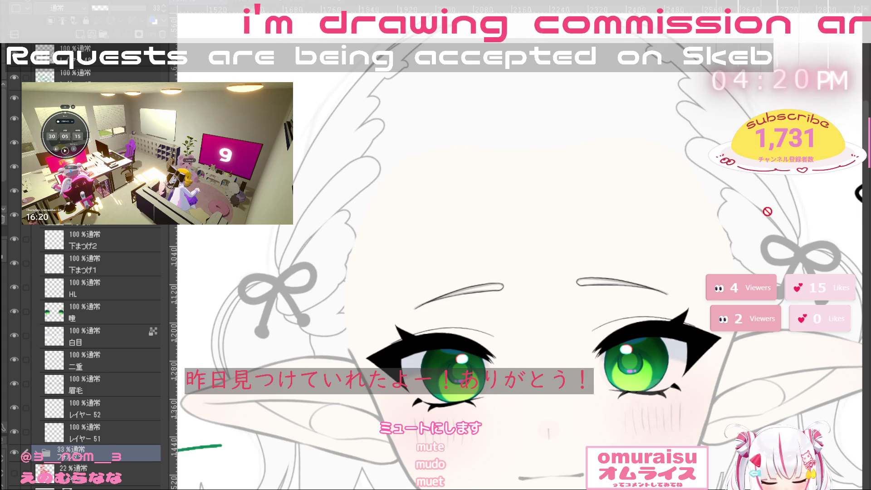
left_click(105, 404)
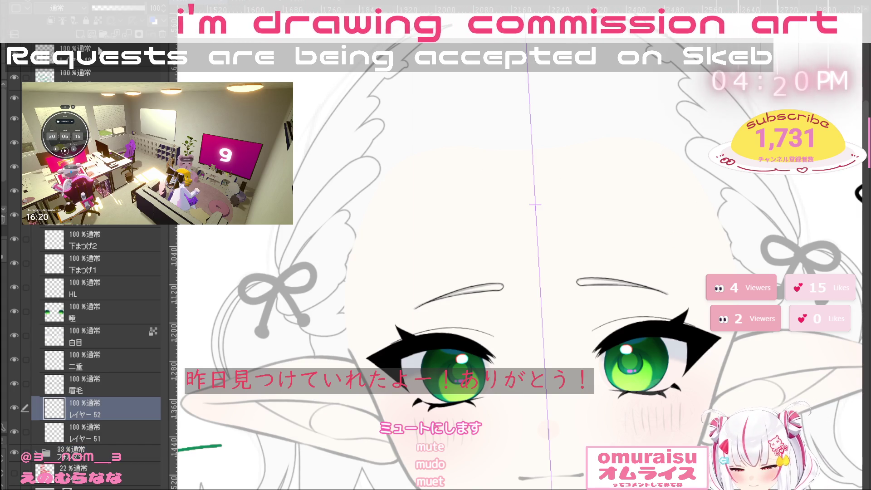
Add a new layer レイヤー 50 above レイヤー 52 and test an eyebrow stroke on it, undoing it
key("ctrl+shift+n")
scroll(448, 344, "up", 3)
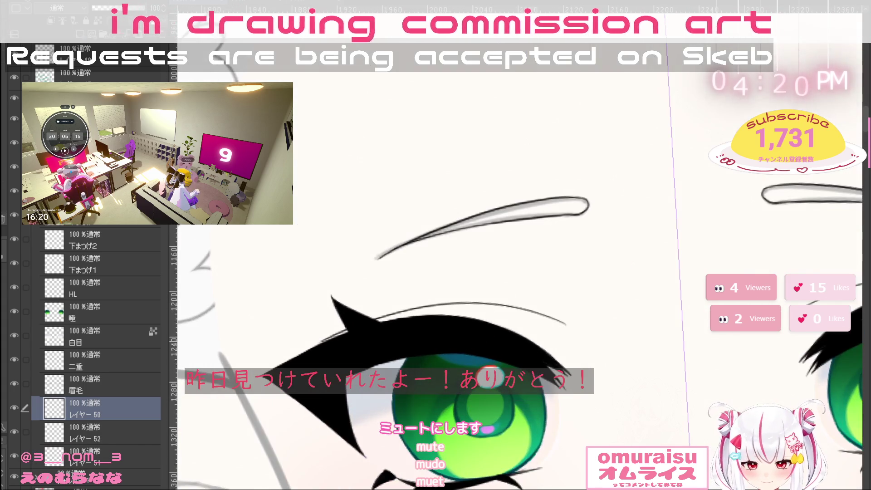
left_click(124, 387)
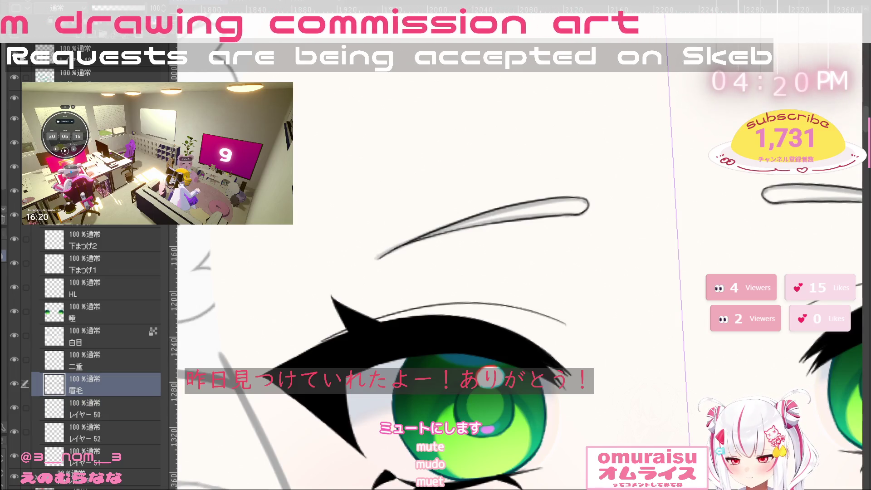
left_click(121, 405)
mouse_move(605, 163)
left_mouse_down()
mouse_move(549, 166)
mouse_move(662, 193)
left_mouse_up()
key("ctrl+z")
Clear all inked strokes from the 眉毛 eyebrow layer
scroll(565, 190, "up", 2)
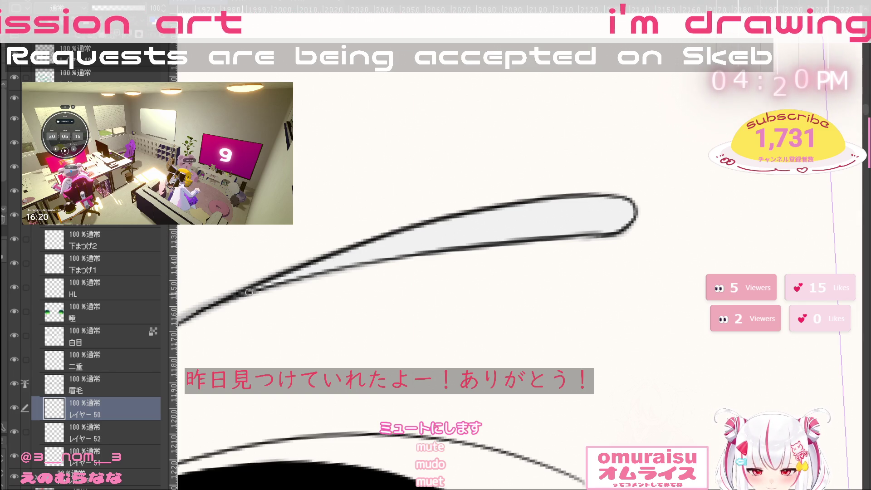
scroll(490, 301, "down", 5)
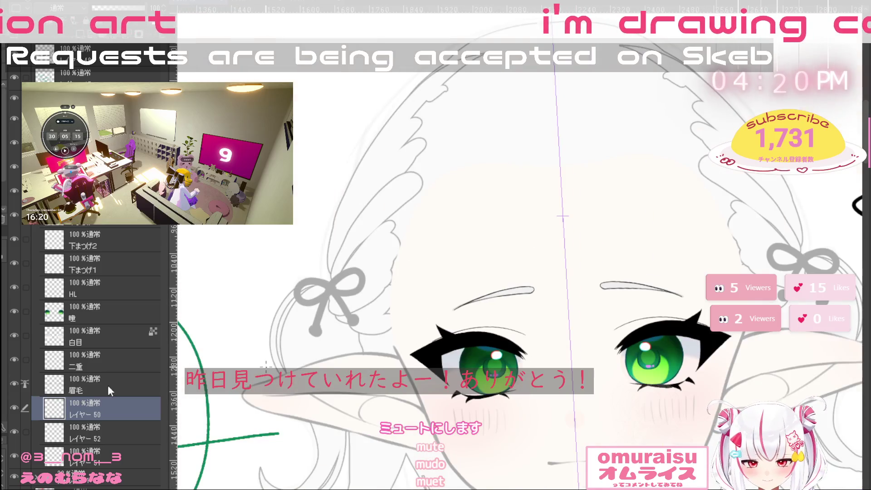
left_click(107, 386)
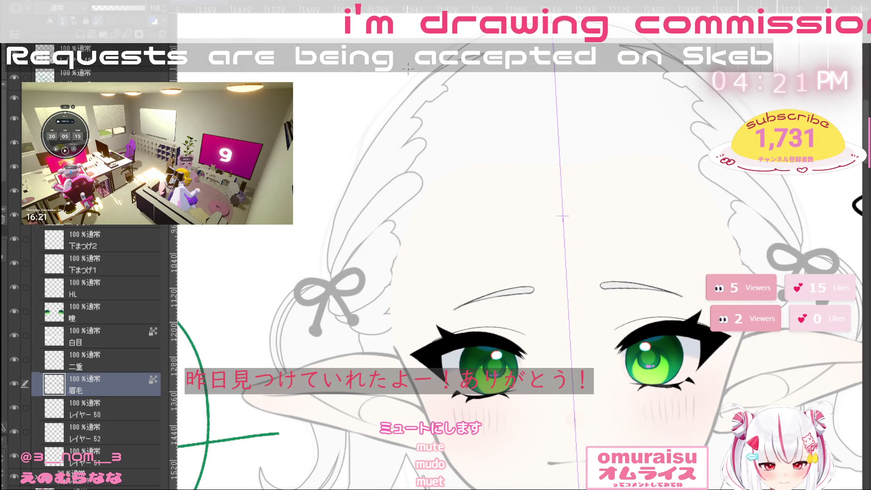
key("Delete")
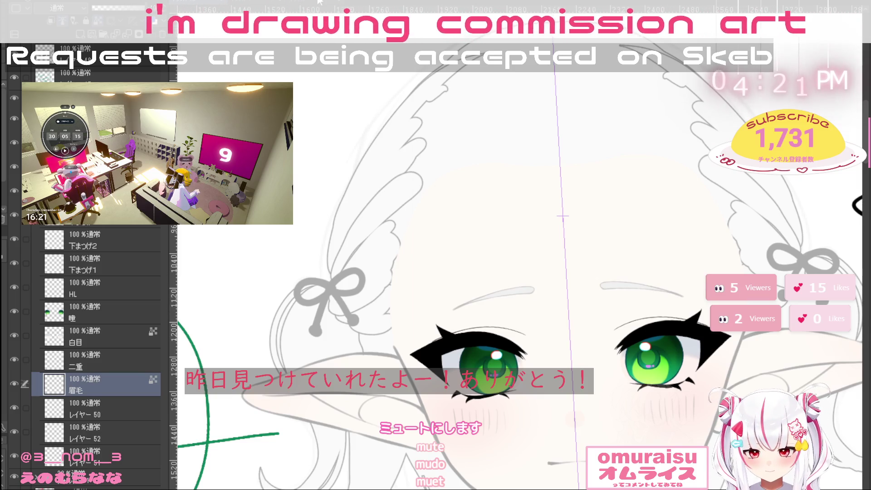
left_click(649, 357)
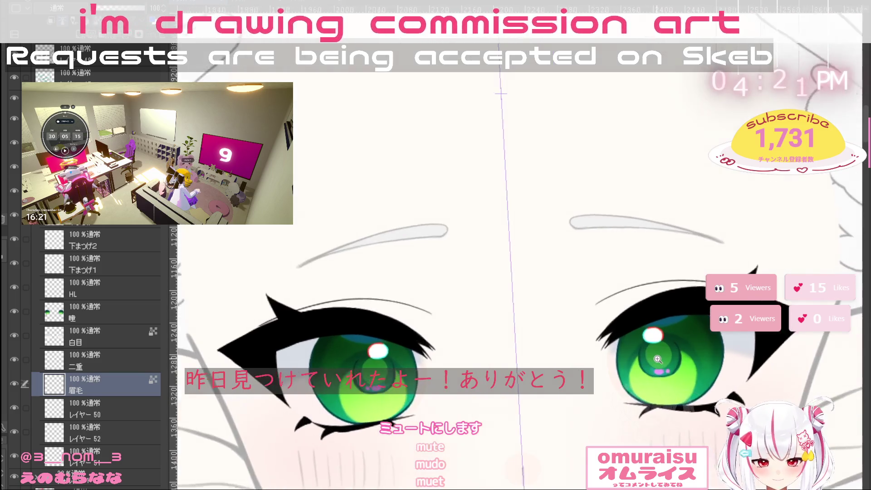
Remove the old 眉毛 layer, rename レイヤー 50 to 眉毛, and select レイヤー 52
scroll(649, 357, "down", 5)
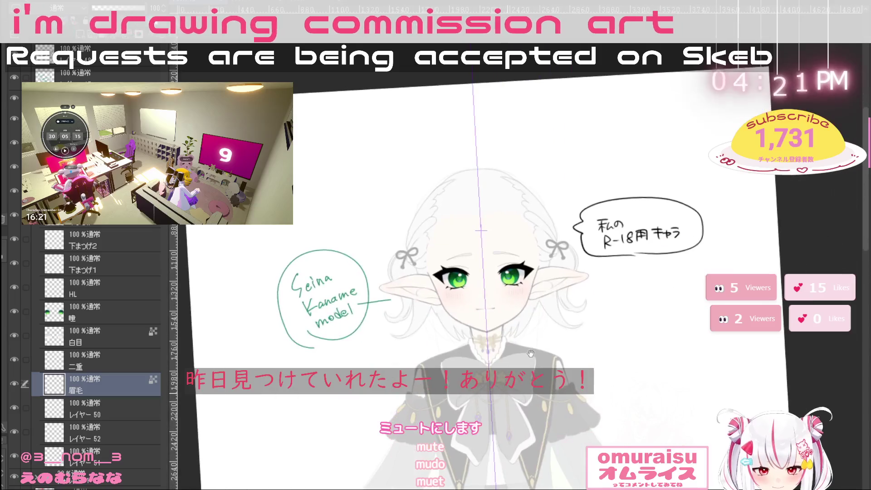
scroll(551, 213, "up", 4)
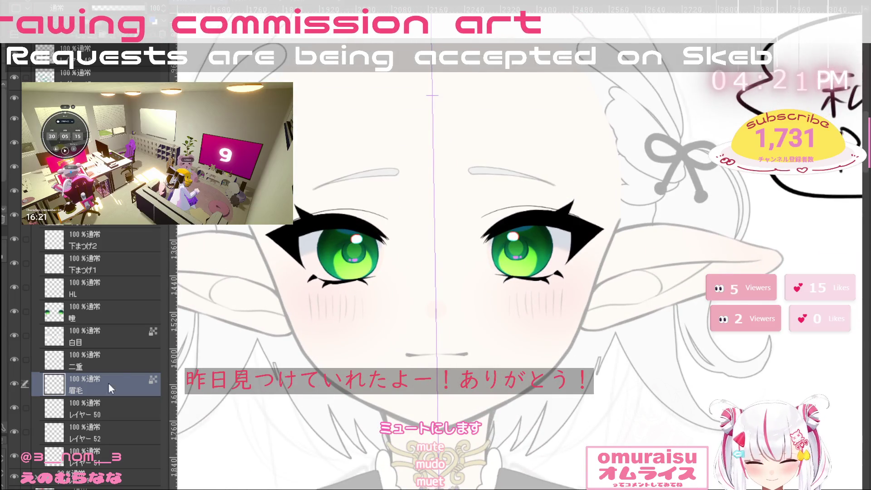
left_click(118, 419)
left_click(119, 440)
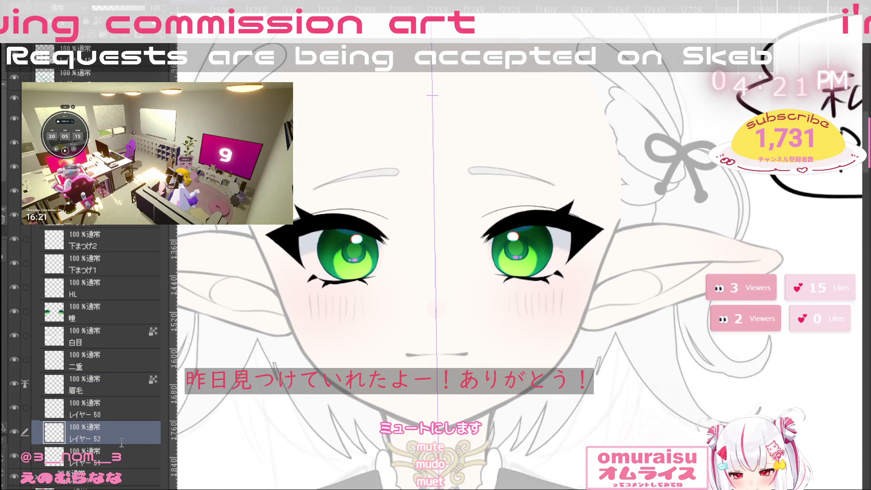
left_click(133, 383)
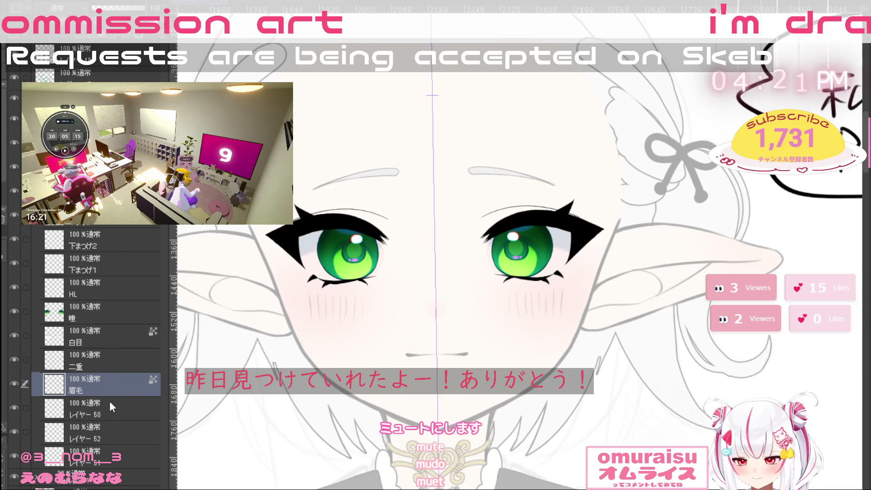
key("ctrl+e")
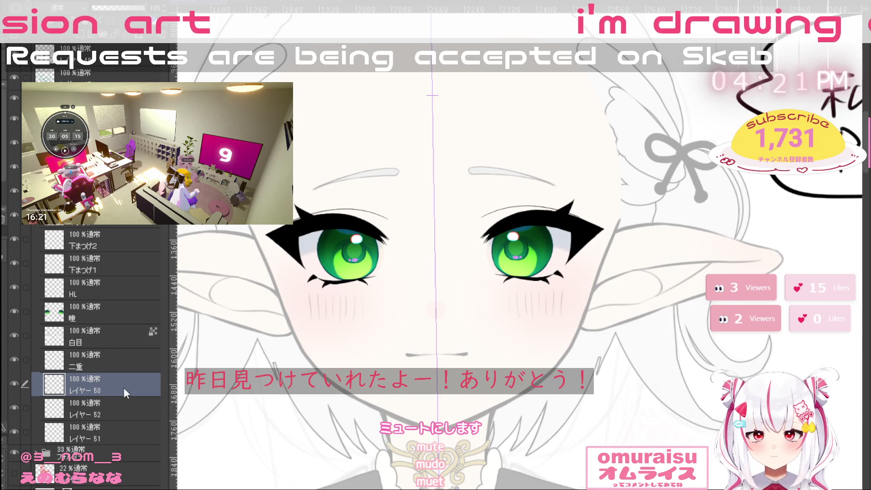
type("眉毛")
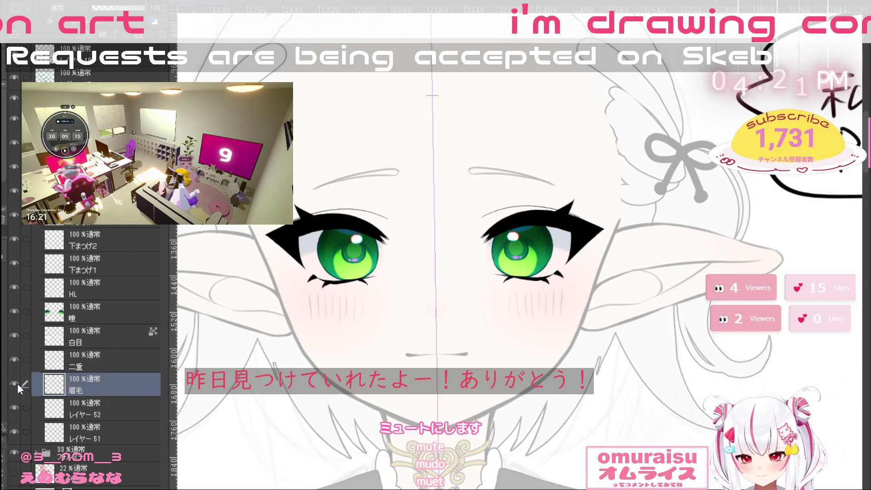
left_click(110, 409)
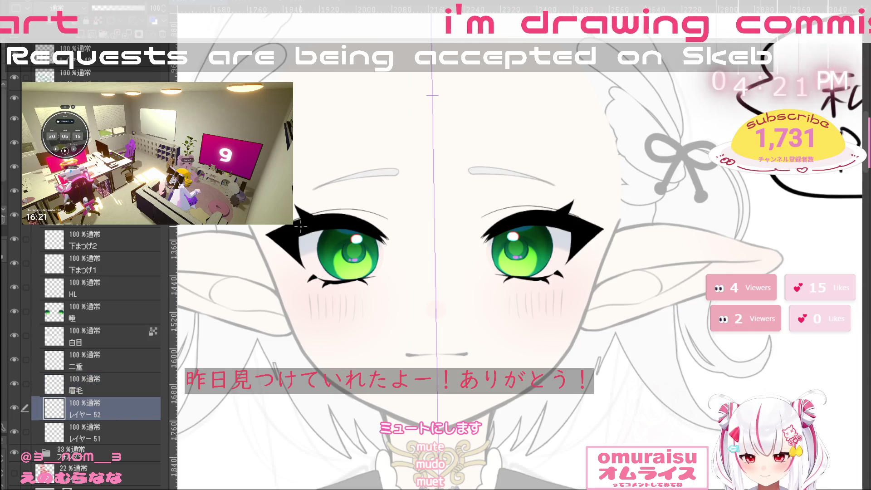
mouse_move(369, 245)
left_mouse_down()
mouse_move(390, 276)
mouse_move(409, 384)
left_mouse_up()
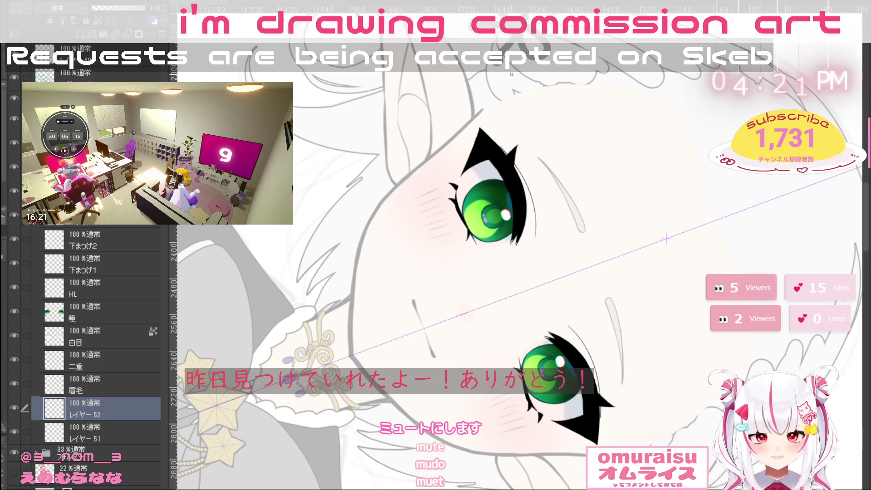
Ink the left face outline down to the jaw, mirrored by the symmetry ruler
left_click_drag(484, 110, 409, 173)
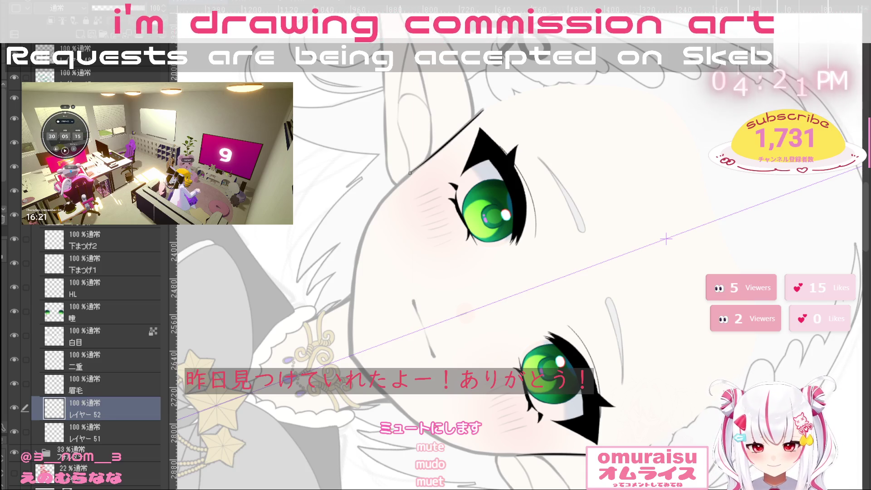
key("ctrl+z")
mouse_move(476, 114)
left_mouse_down()
mouse_move(393, 187)
mouse_move(348, 317)
left_mouse_up()
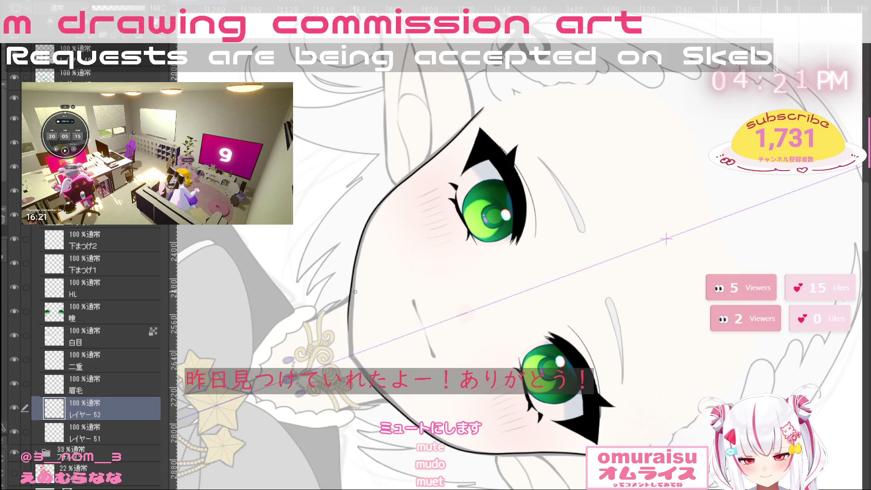
key("ctrl+z")
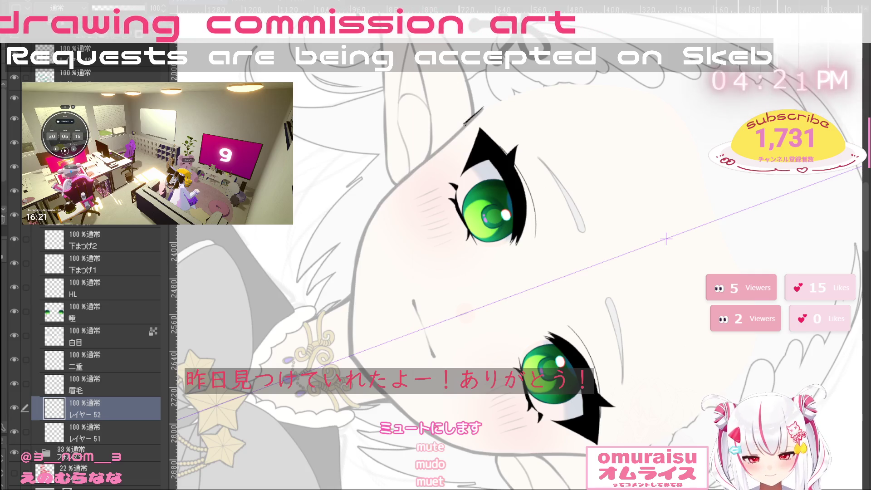
left_click_drag(465, 124, 414, 176)
key("ctrl+z")
left_click_drag(370, 220, 345, 346)
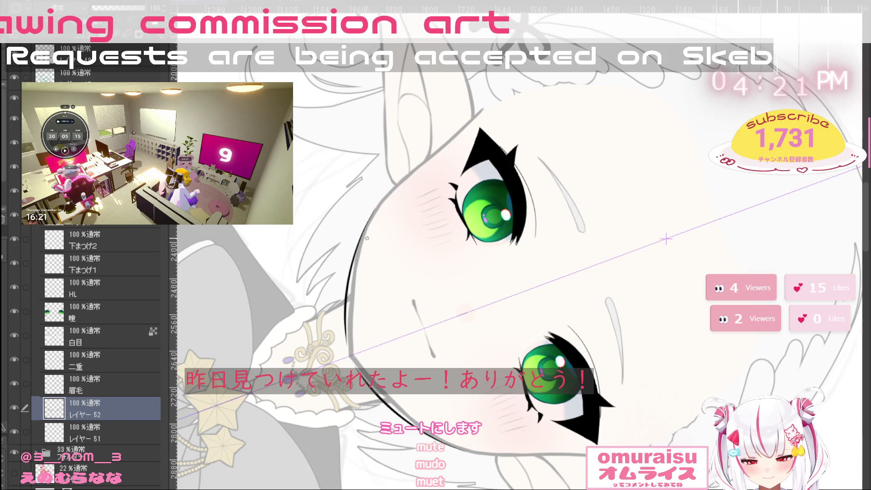
key("ctrl+z")
left_click_drag(388, 195, 350, 323)
left_click_drag(357, 269, 350, 351)
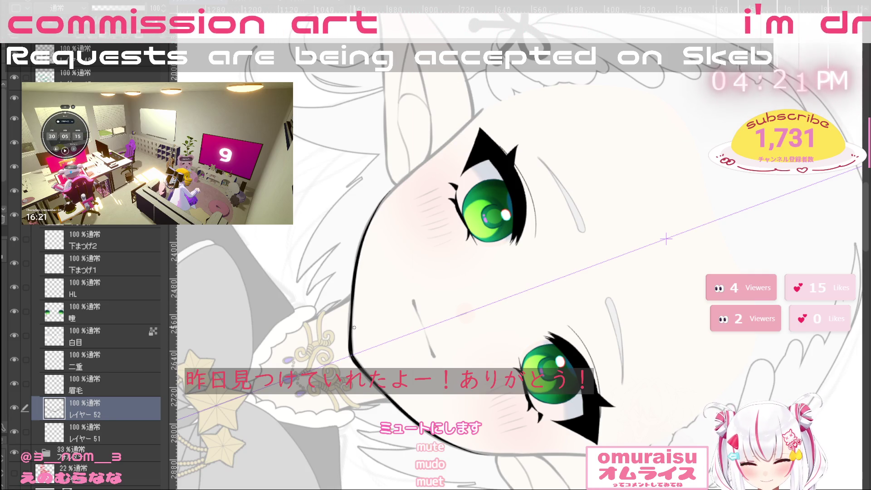
Rotate the view and thicken the cheek corner and lower face outline
key("asciicircum")
key("asciicircum")
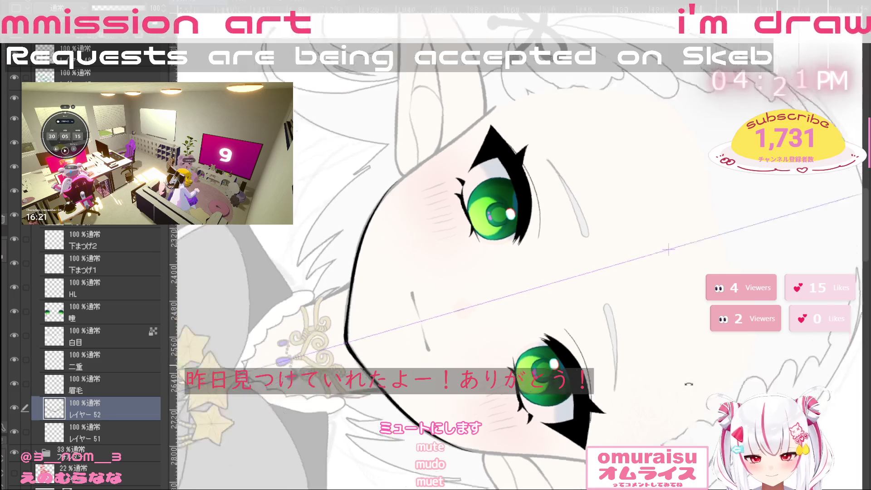
scroll(344, 239, "up", 3)
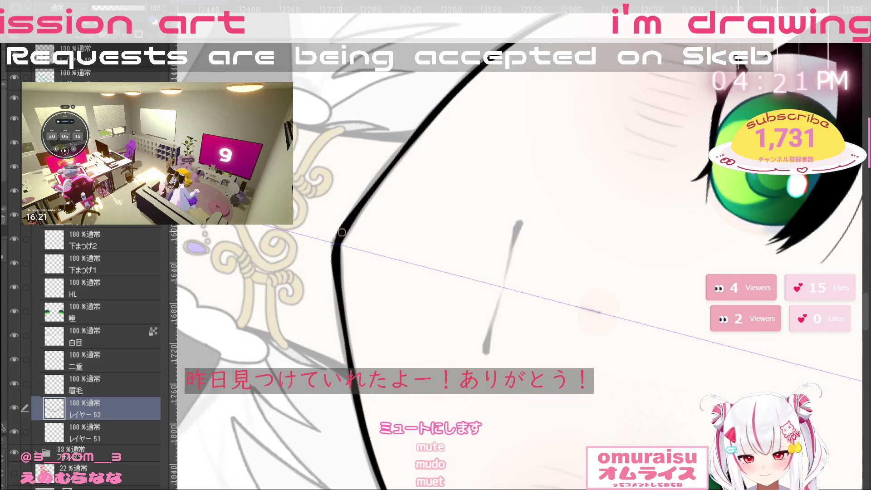
left_click_drag(340, 233, 341, 227)
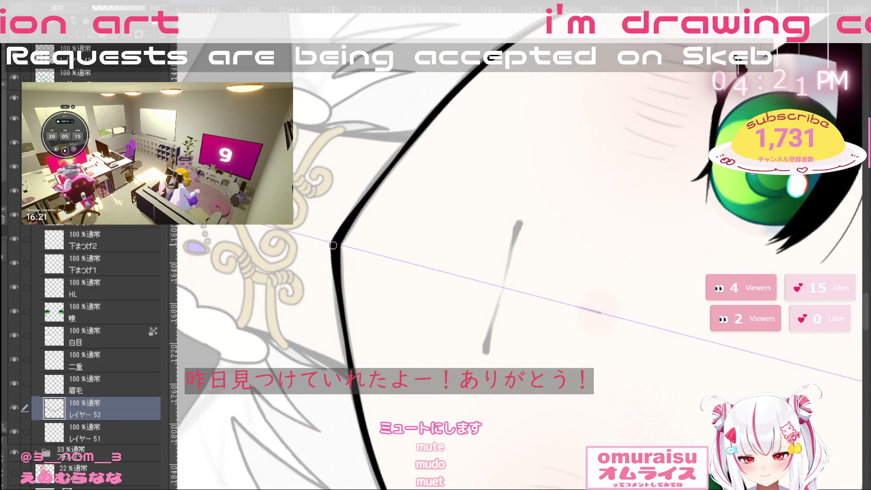
left_click_drag(489, 237, 581, 299)
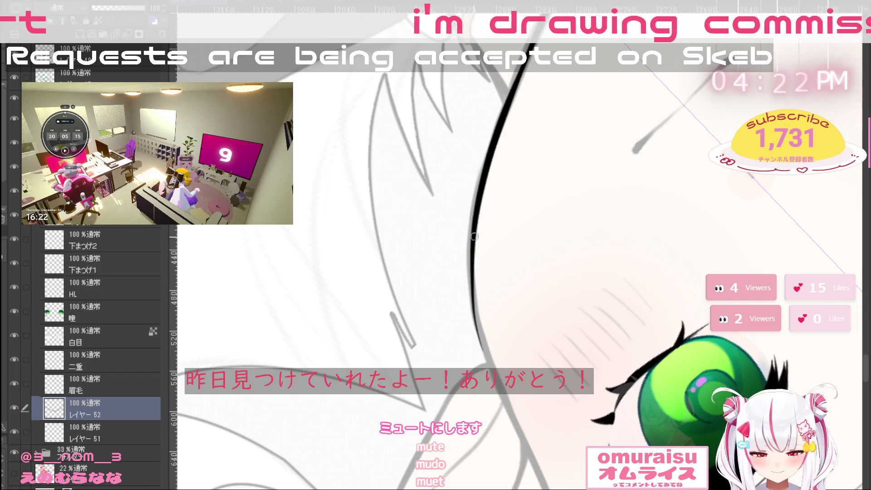
left_click_drag(474, 236, 480, 338)
key("ctrl+z")
mouse_move(471, 270)
left_mouse_down()
mouse_move(482, 342)
mouse_move(472, 299)
left_mouse_up()
mouse_move(501, 393)
left_mouse_down()
mouse_move(472, 319)
mouse_move(503, 409)
left_mouse_up()
key("ctrl+z")
left_click_drag(482, 334, 544, 487)
Extend the side outline of the head down past the outer eye
left_click_drag(614, 391, 764, 204)
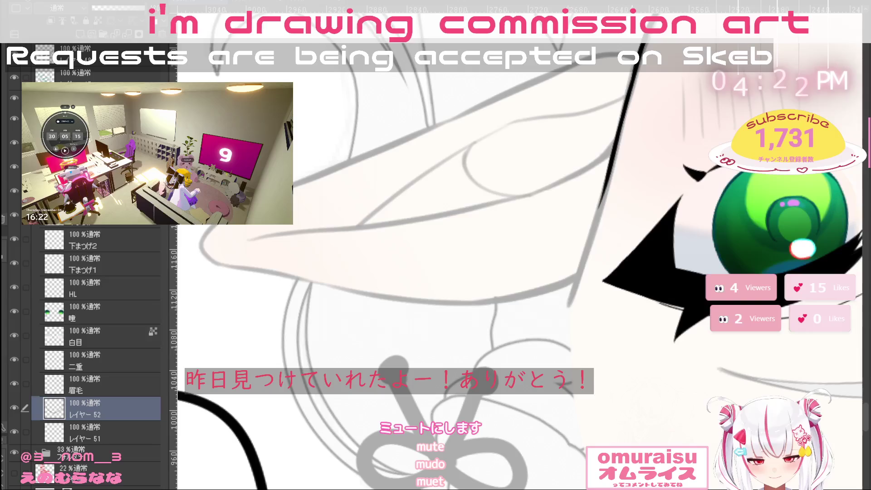
left_click_drag(611, 167, 592, 240)
left_click_drag(608, 180, 591, 241)
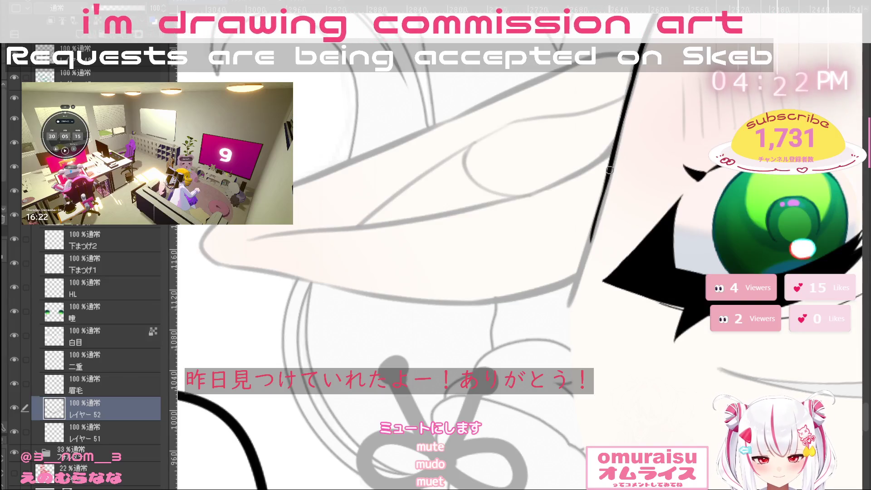
key("ctrl+z")
left_click_drag(608, 173, 574, 275)
left_click_drag(590, 241, 566, 309)
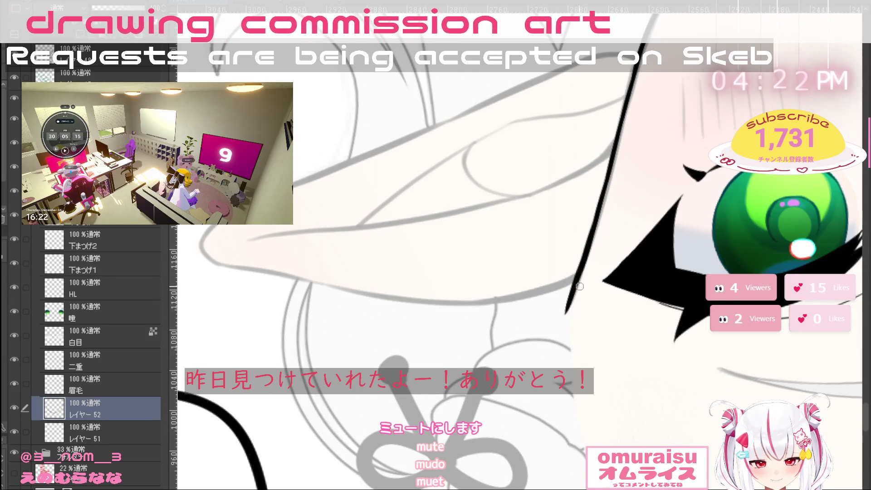
scroll(598, 310, "down", 5)
scroll(760, 338, "up", 2)
Ink the head outline from the eye up, curving over the top
mouse_move(761, 338)
left_mouse_down()
mouse_move(635, 409)
mouse_move(522, 408)
mouse_move(447, 390)
left_mouse_up()
scroll(323, 245, "up", 4)
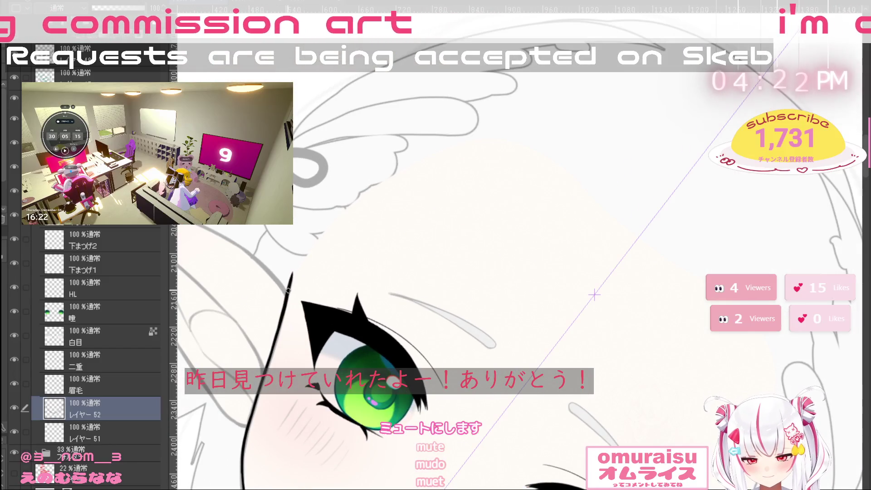
mouse_move(291, 274)
left_mouse_down()
mouse_move(366, 152)
mouse_move(559, 92)
left_mouse_up()
key("ctrl+z")
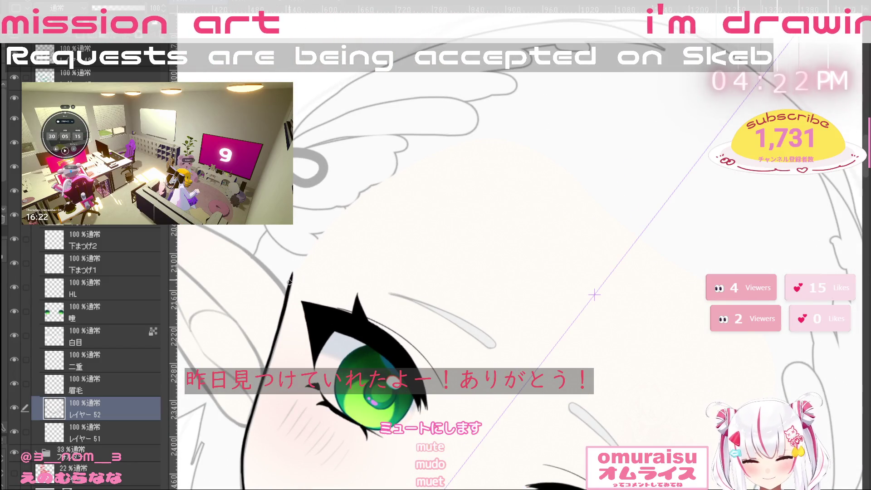
left_click_drag(290, 281, 525, 97)
key("ctrl+z")
mouse_move(297, 261)
left_mouse_down()
mouse_move(478, 77)
mouse_move(459, 118)
mouse_move(476, 146)
left_mouse_up()
left_click_drag(482, 228, 425, 332)
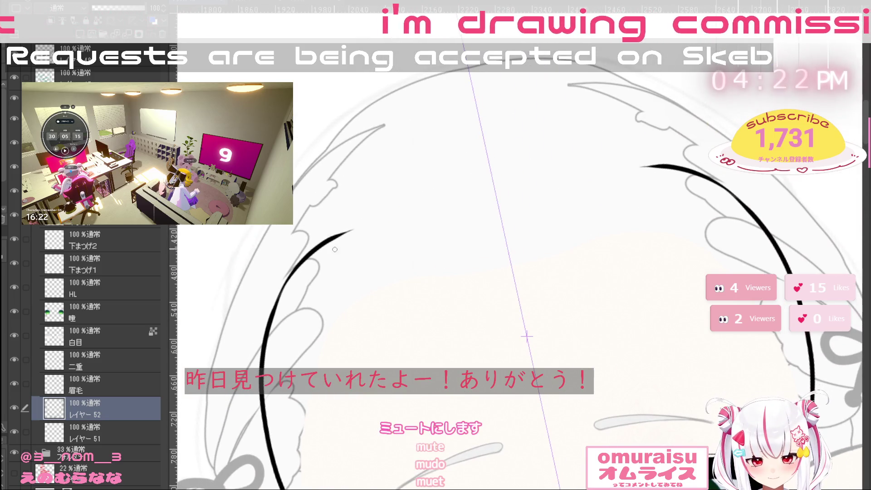
Draw an arc across the top of the head joining both outlines, then reset rotation
mouse_move(330, 241)
left_mouse_down()
mouse_move(399, 213)
mouse_move(597, 171)
left_mouse_up()
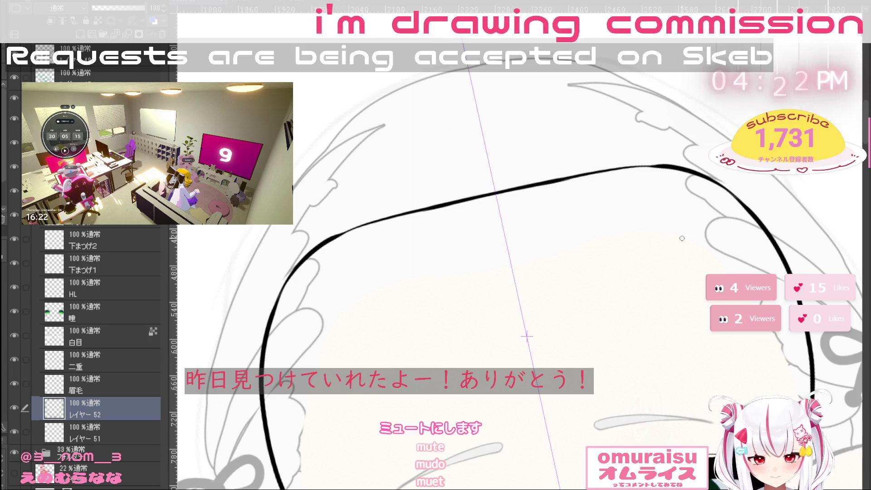
scroll(685, 254, "down", 5)
key("ctrl+@")
Zoom in and erase the overly thick face outline beside the eye
scroll(498, 209, "up", 3)
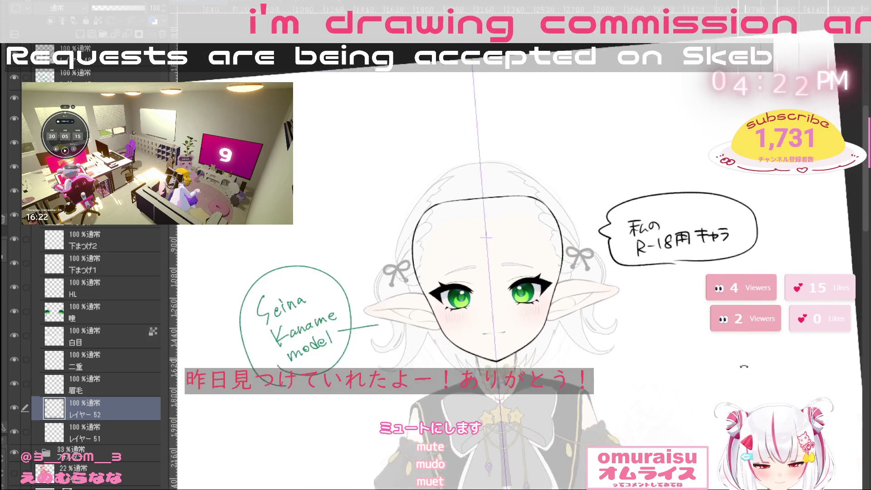
scroll(498, 209, "up", 2)
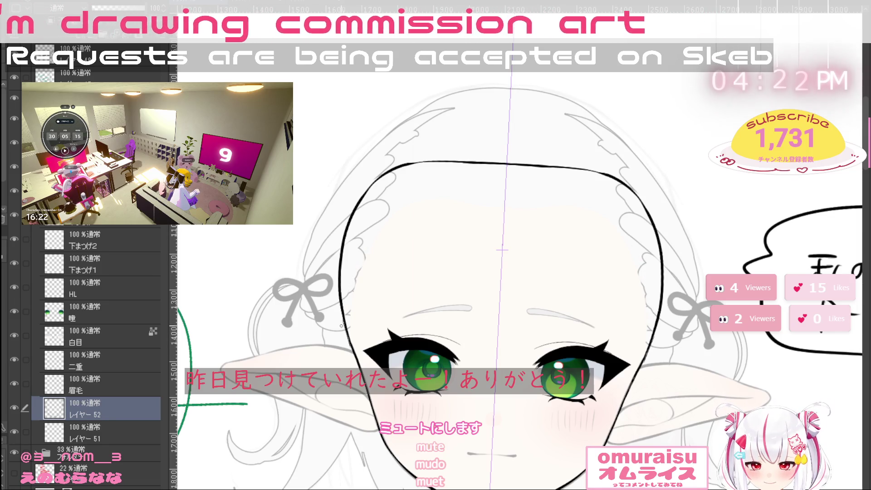
scroll(366, 320, "up", 3)
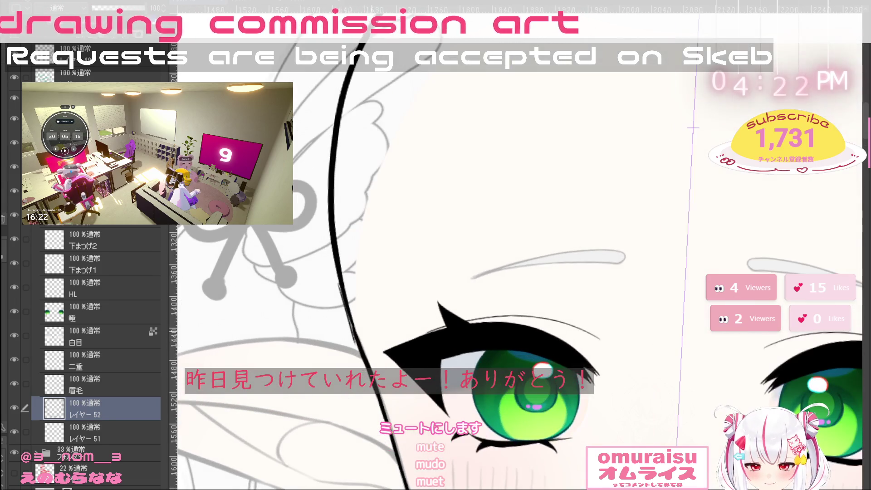
left_click_drag(341, 285, 346, 301)
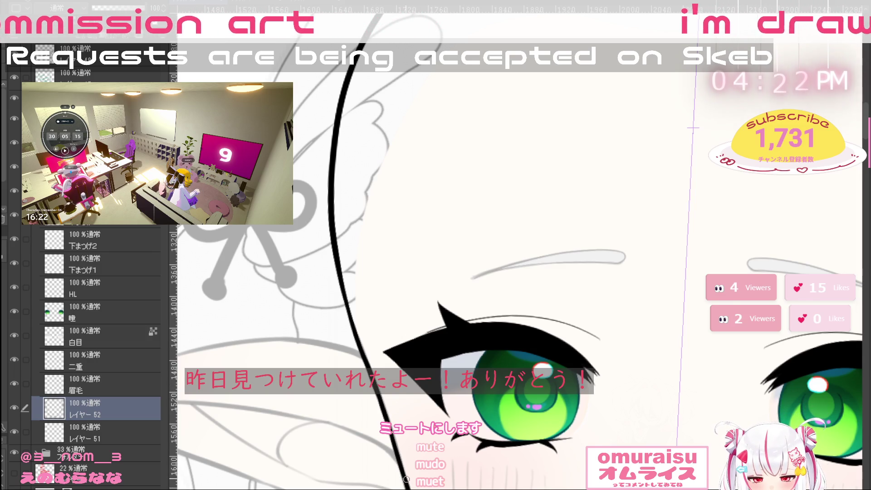
left_click_drag(406, 479, 398, 270)
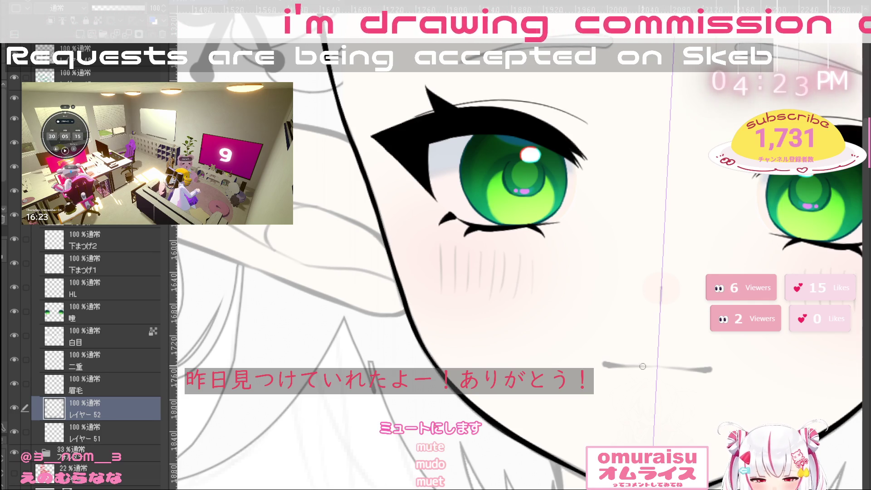
Erase the old top outline and redraw the left face contour, mirrored to the right
scroll(642, 366, "down", 5)
left_click_drag(743, 382, 724, 389)
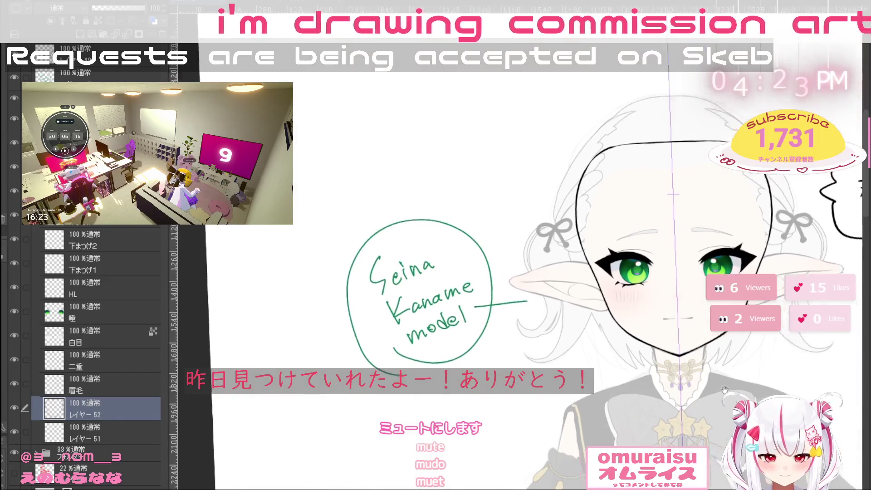
scroll(725, 389, "up", 3)
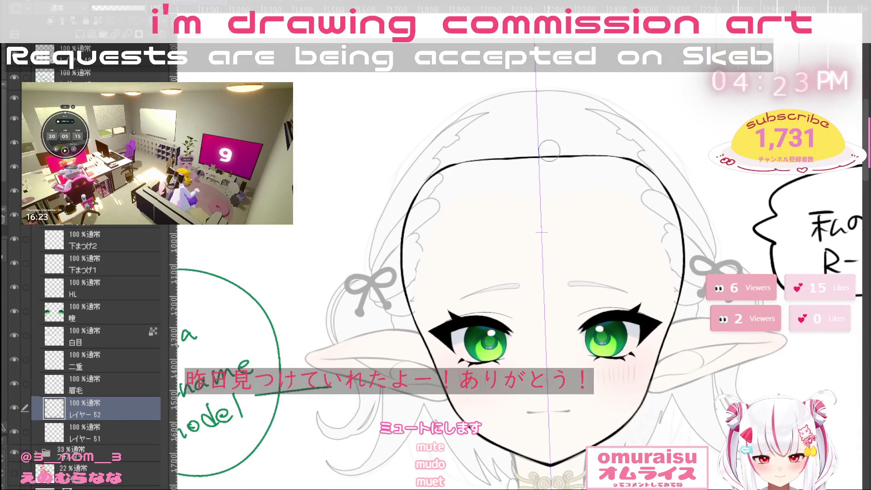
mouse_move(546, 152)
left_mouse_down()
mouse_move(453, 161)
mouse_move(397, 259)
mouse_move(404, 338)
left_mouse_up()
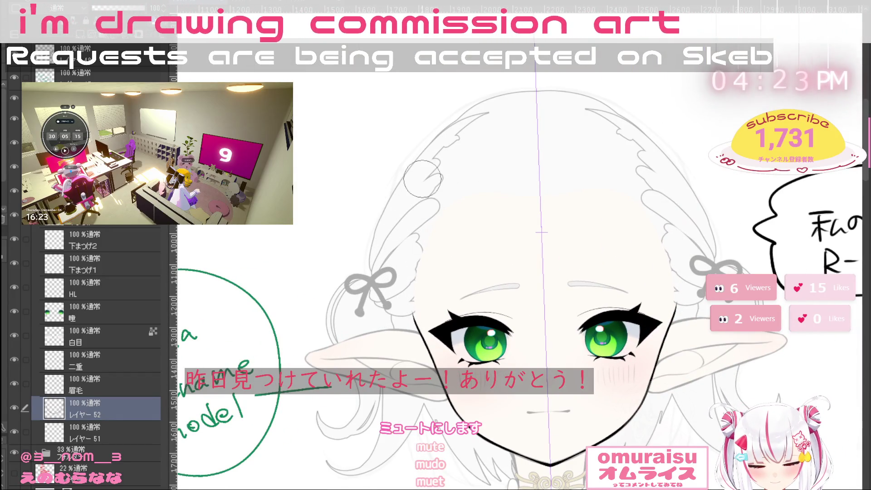
left_click_drag(454, 185, 412, 305)
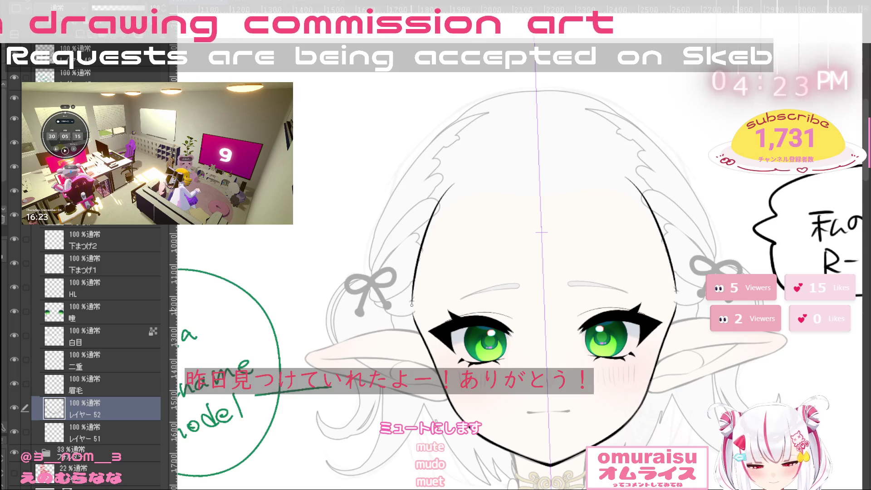
key("ctrl+z")
left_click_drag(442, 211, 413, 308)
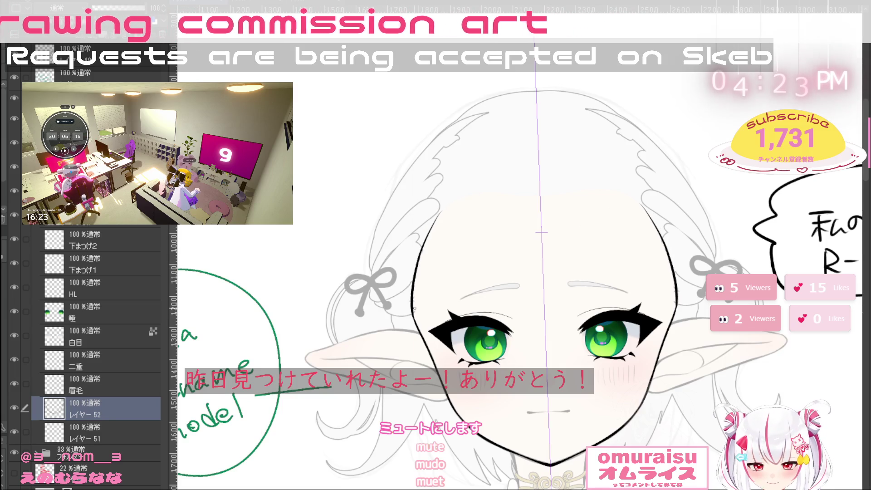
Tilt and zoom the view, then redraw the upper face outline with a thicker segment
scroll(425, 322, "up", 1)
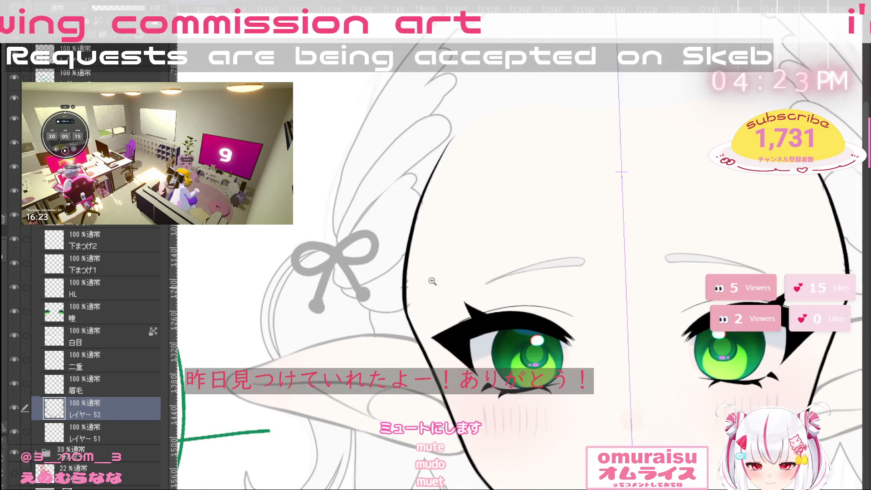
scroll(433, 281, "up", 1)
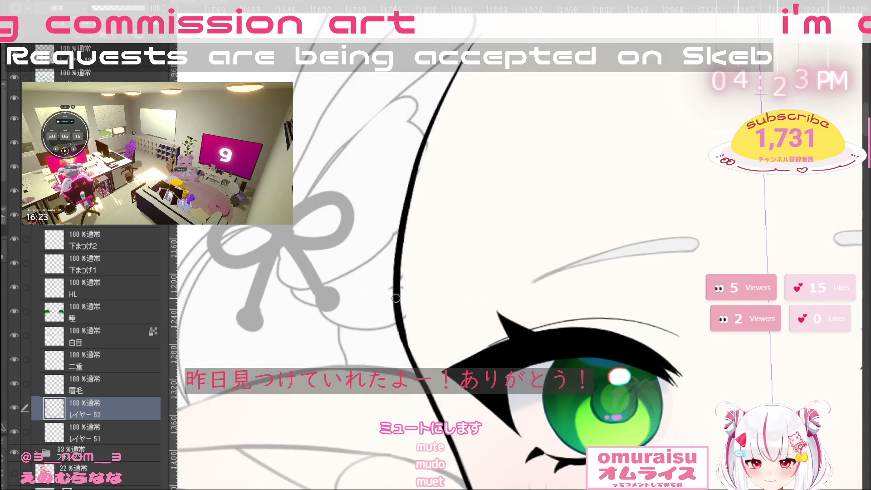
scroll(603, 207, "down", 2)
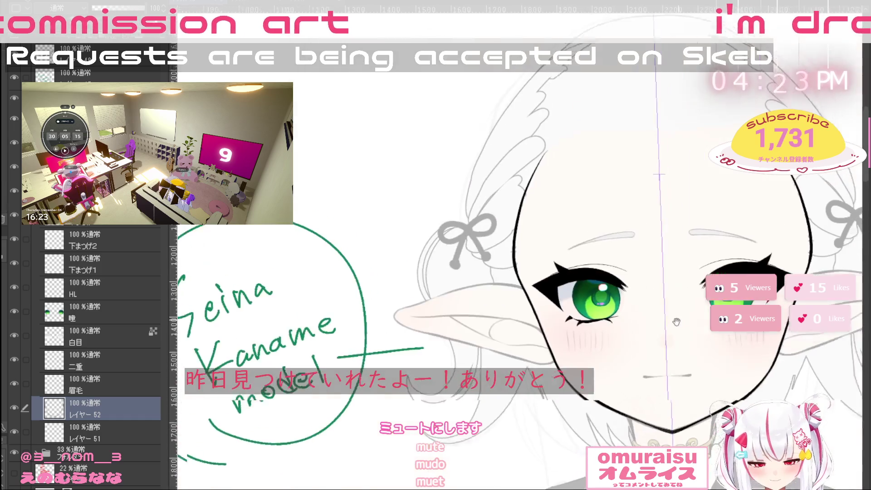
scroll(676, 321, "up", 2)
key("minus")
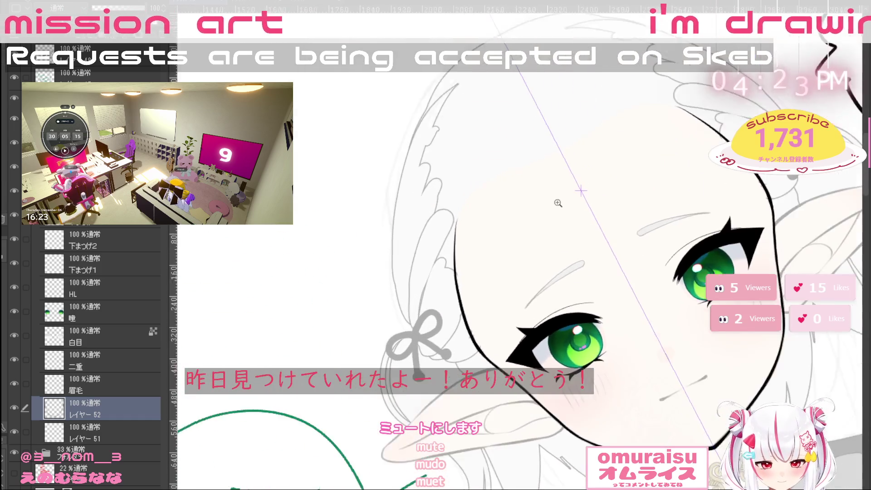
left_click(558, 203)
left_click_drag(422, 221, 554, 128)
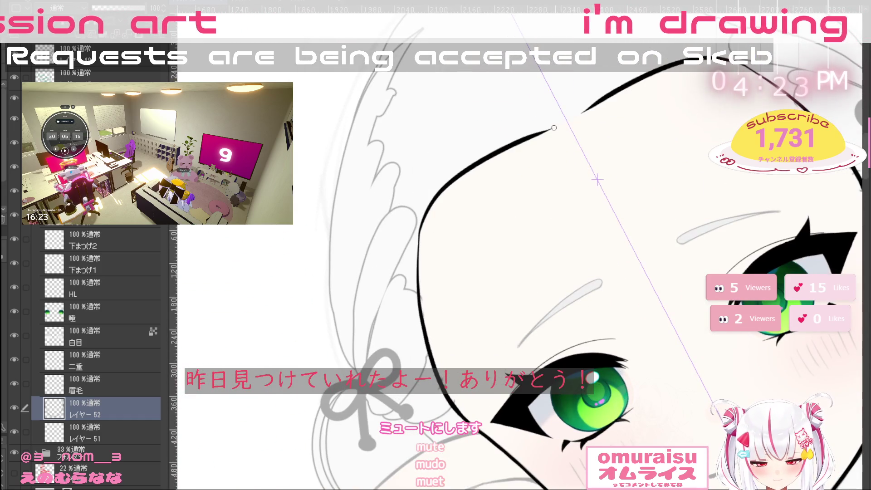
key("ctrl+z")
left_click_drag(421, 229, 577, 123)
key("ctrl+z")
left_click_drag(533, 149, 587, 124)
Smooth the jagged part of the face outline and bring the view back upright
mouse_move(708, 132)
left_mouse_down()
mouse_move(478, 283)
mouse_move(472, 260)
left_mouse_up()
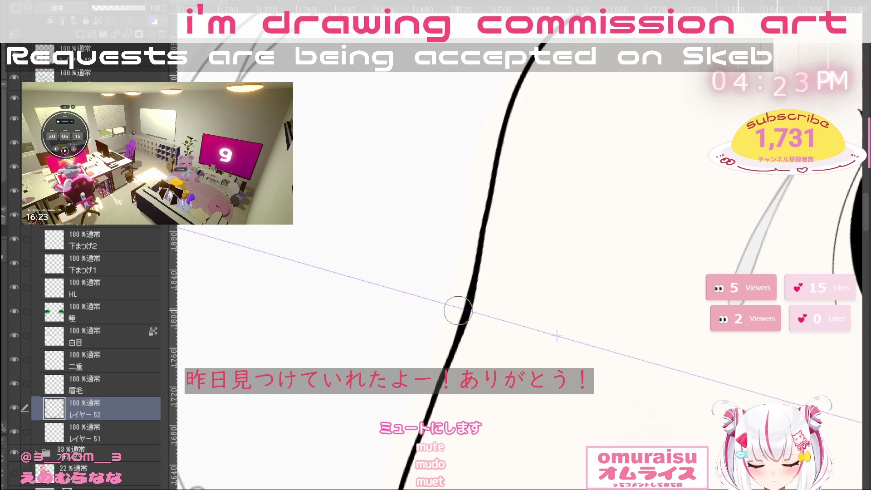
left_click_drag(457, 312, 474, 247)
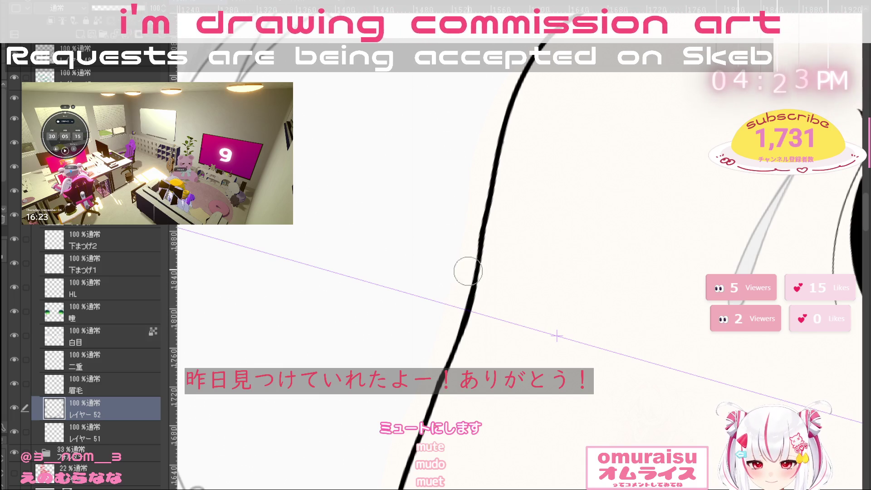
left_click_drag(474, 215, 472, 295)
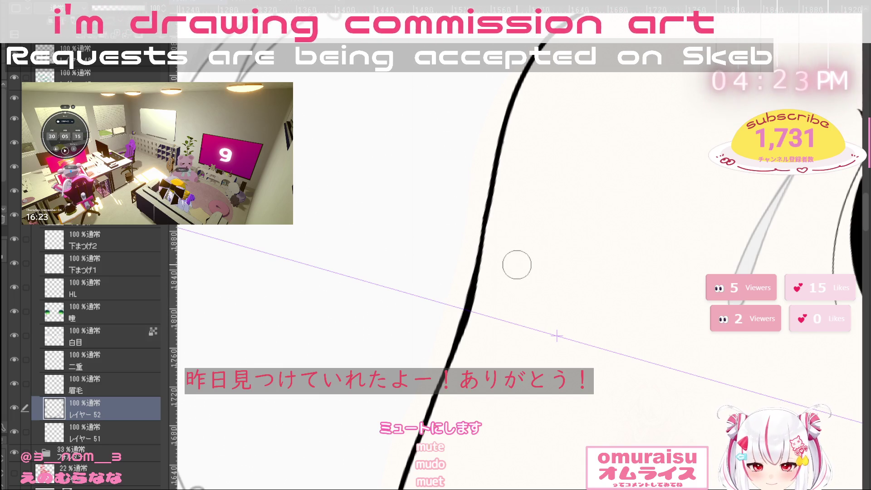
scroll(637, 315, "down", 5)
key("ctrl+at")
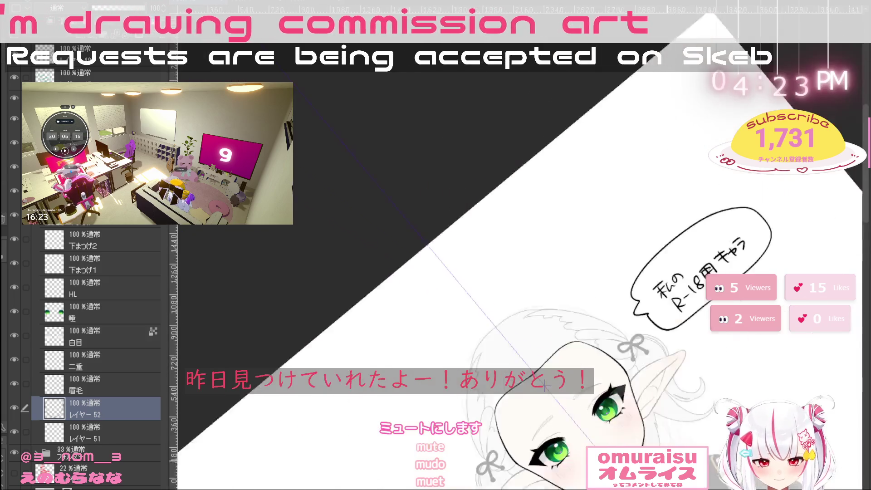
left_click_drag(585, 398, 592, 356)
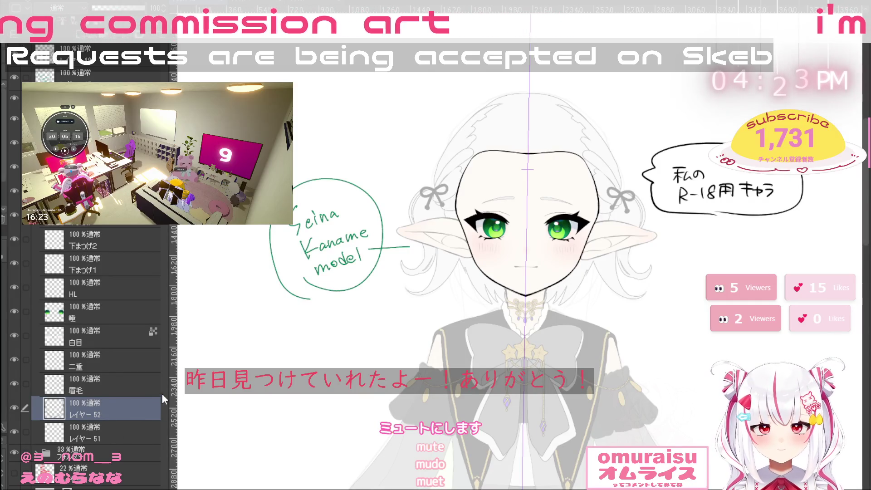
Rename the outline layer to 輪郭 and fill the face area solid black
type("輪郭")
key("Return")
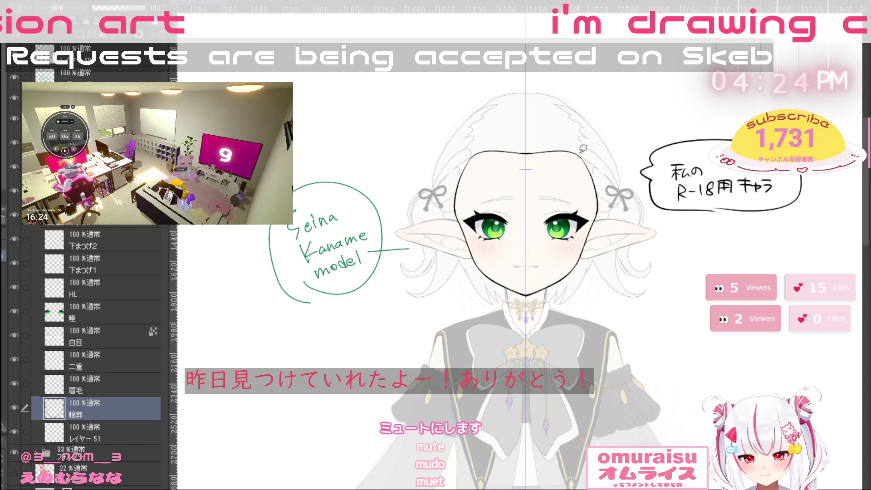
key("alt+BackSpace")
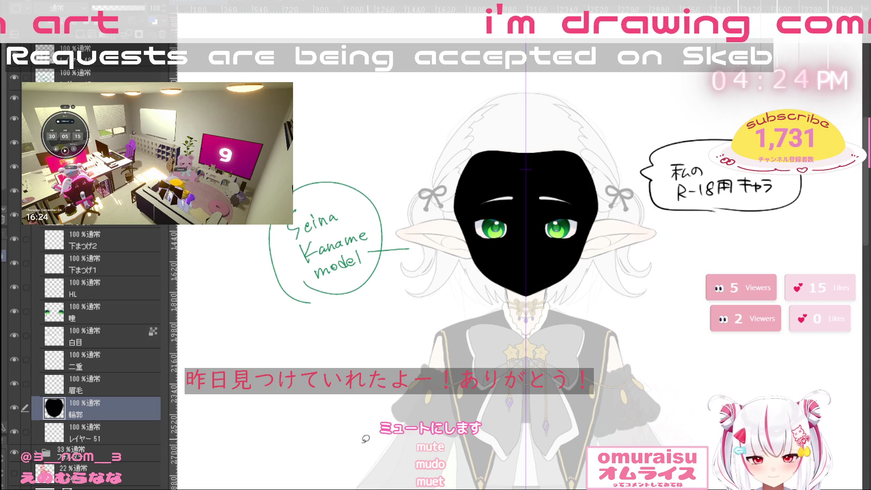
Duplicate 輪郭 and fill the copy's face shape with skin colour, then deselect
key("ctrl+j")
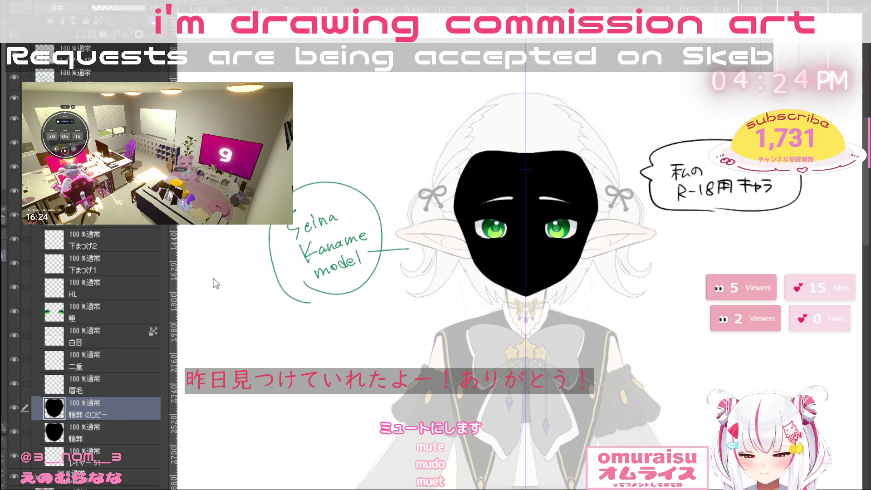
left_click(506, 231)
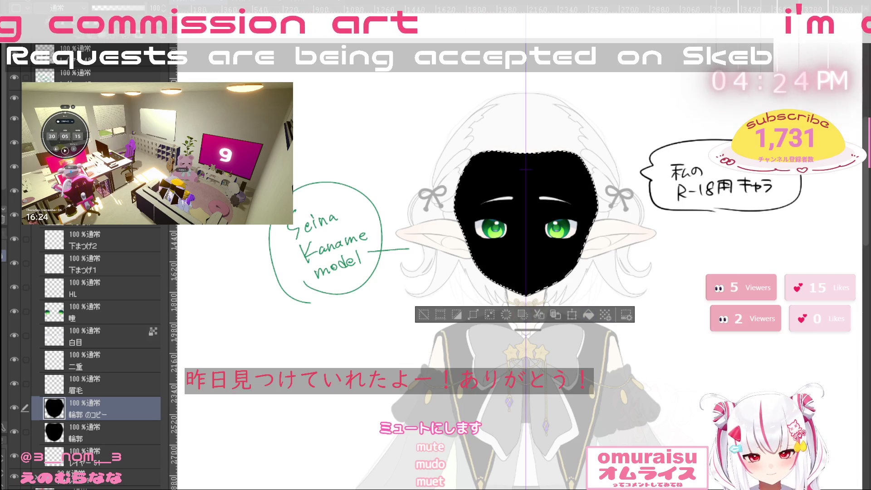
left_click(586, 315)
left_click(429, 315)
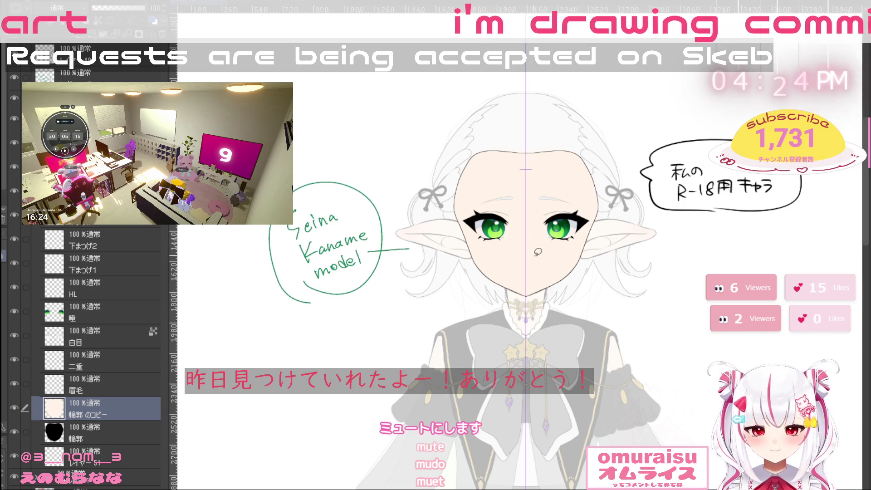
Hide the black 輪郭 layer and switch to the layer below it
scroll(515, 302, "up", 2)
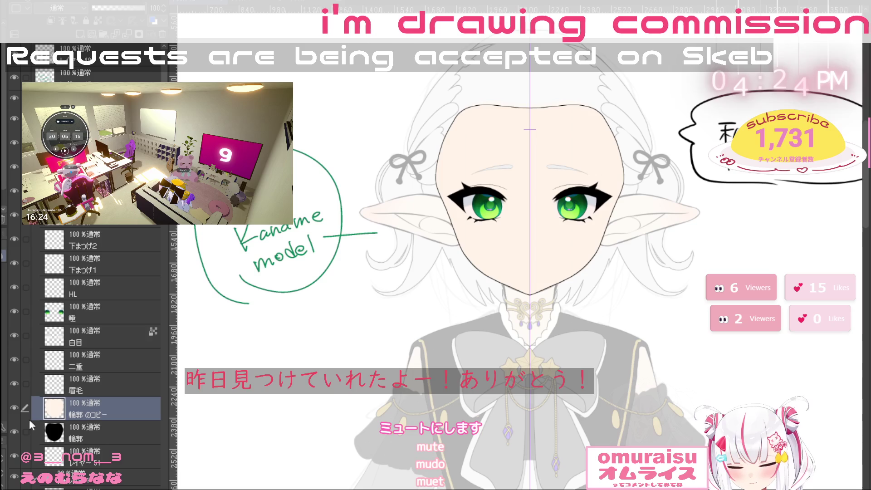
left_click(15, 432)
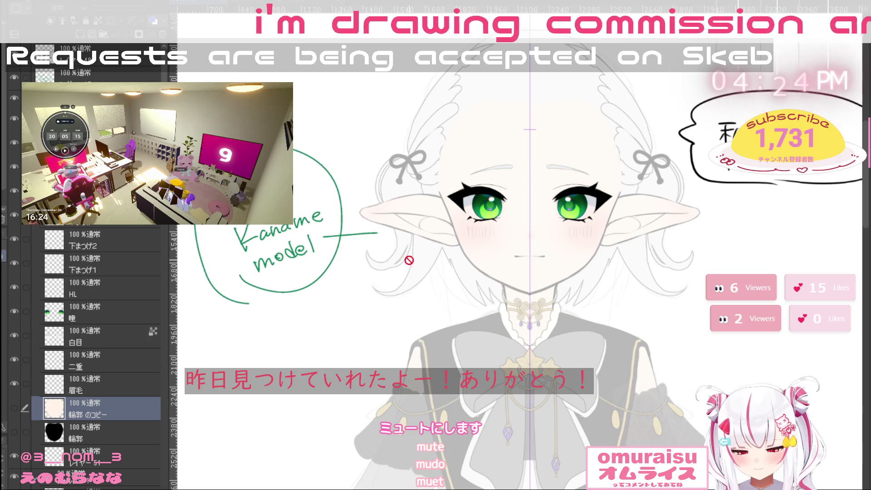
left_click(541, 250)
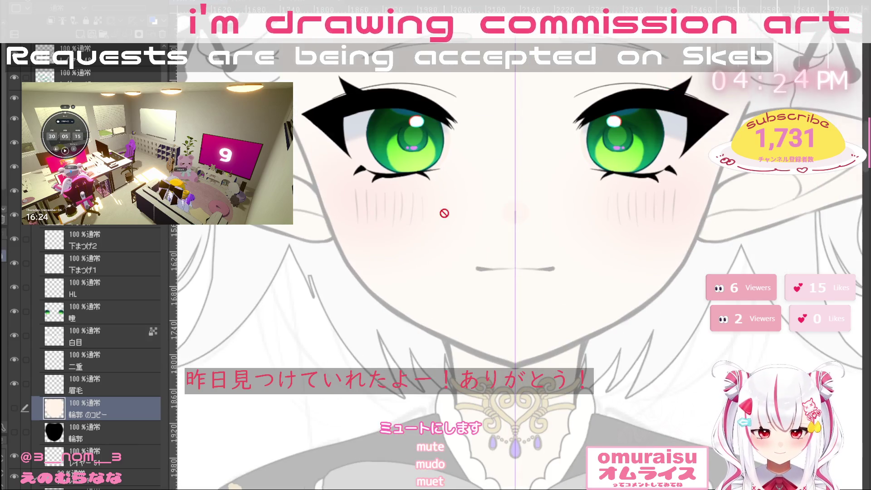
left_click(109, 463)
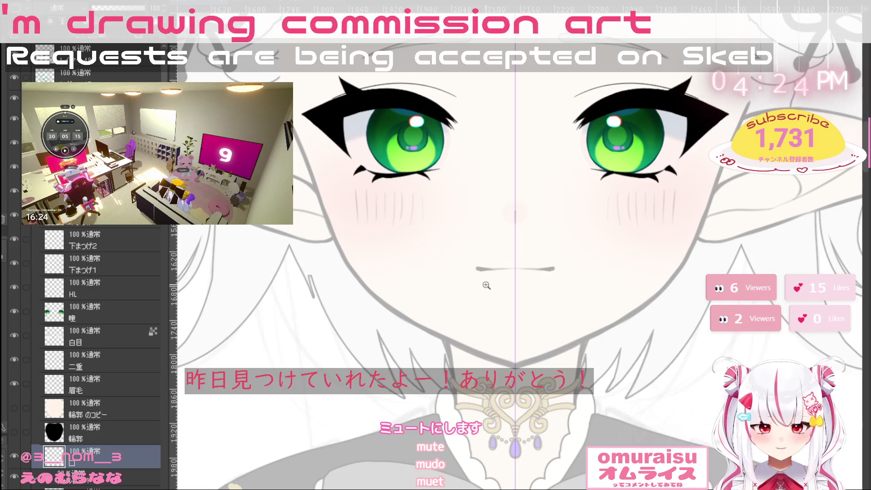
Thicken the ends of the mouth line with a mirrored stroke
scroll(482, 278, "up", 2)
left_click_drag(473, 258, 539, 262)
key("ctrl+z")
left_click_drag(476, 258, 542, 259)
Re-stroke the mouth line several times with darker tapered ends, then zoom in on the face
key("ctrl+z")
left_click_drag(475, 258, 589, 260)
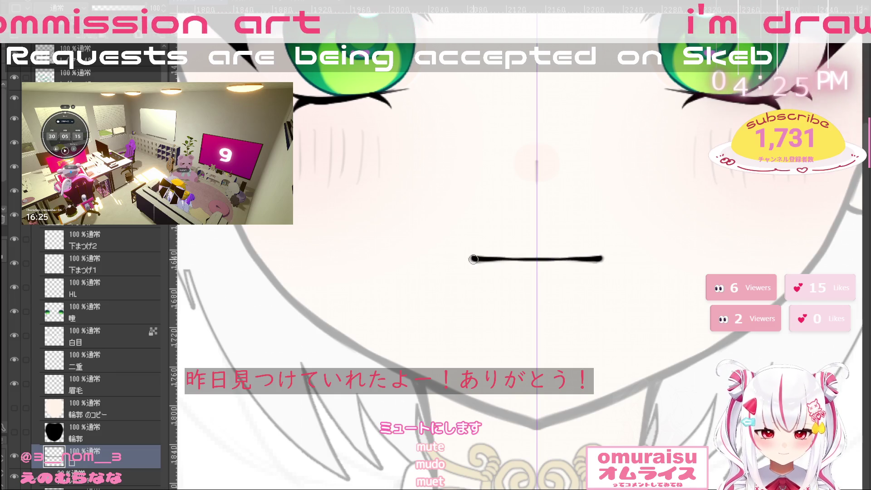
left_click_drag(480, 260, 562, 259)
left_click_drag(480, 260, 567, 259)
left_click_drag(508, 259, 570, 259)
scroll(704, 279, "down", 5)
scroll(704, 278, "down", 4)
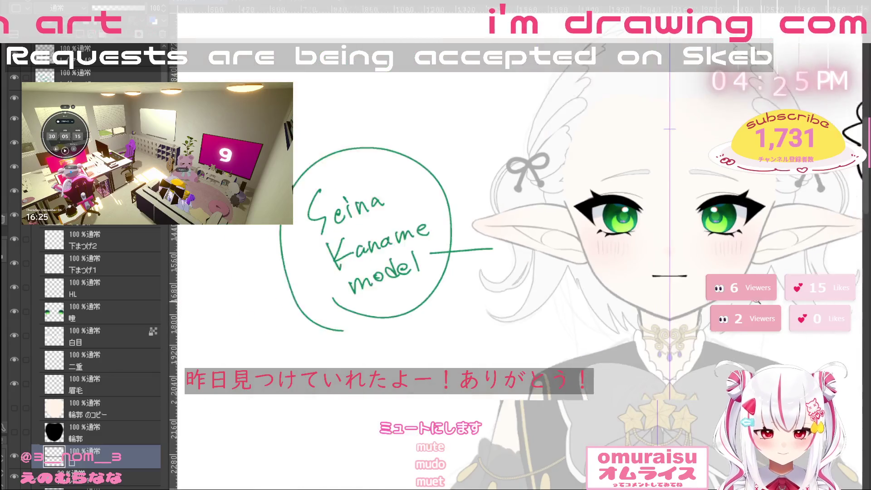
left_click_drag(516, 341, 504, 337)
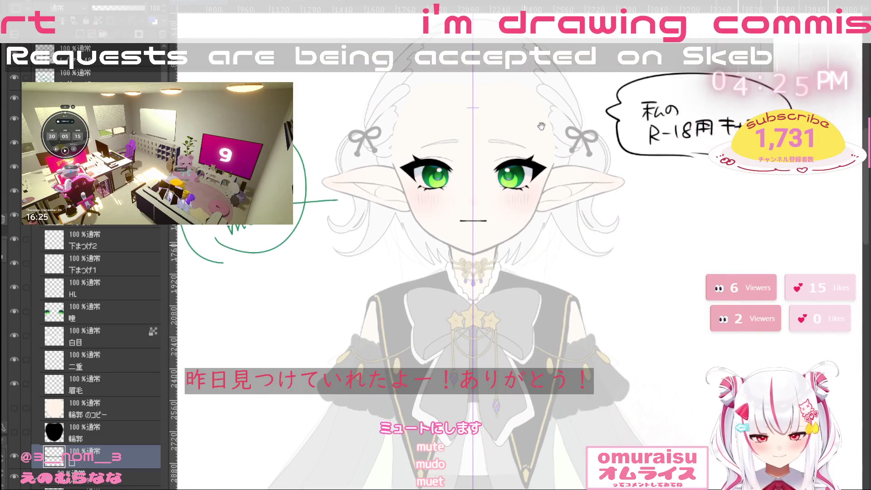
mouse_move(482, 206)
left_mouse_down()
mouse_move(526, 207)
mouse_move(512, 210)
left_mouse_up()
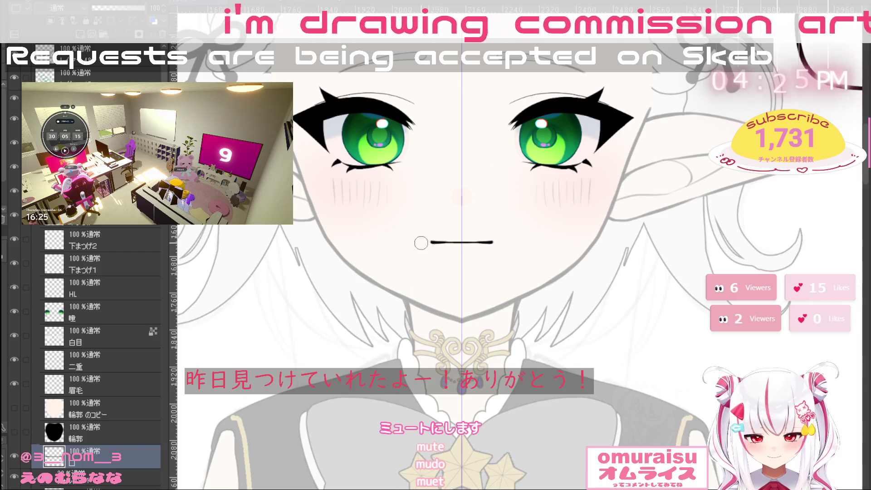
Undo the thick and mirrored mouth strokes, keeping only the thin mouth line
key("ctrl+z")
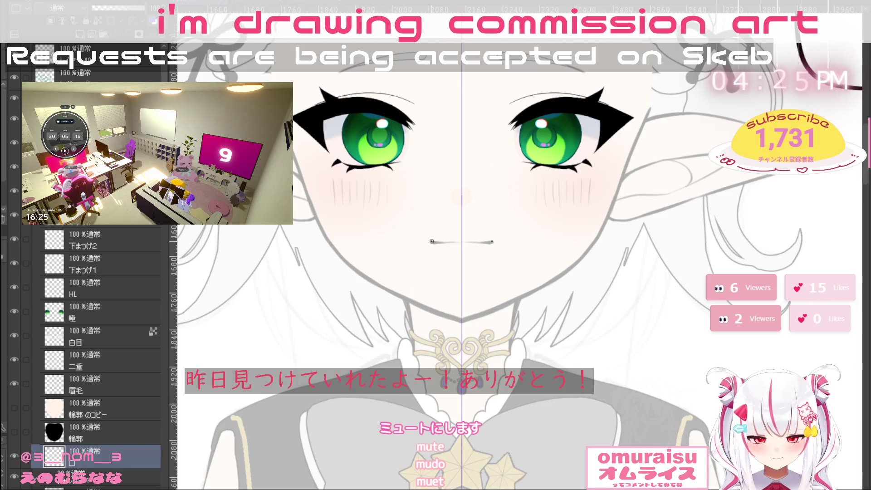
key("ctrl+z")
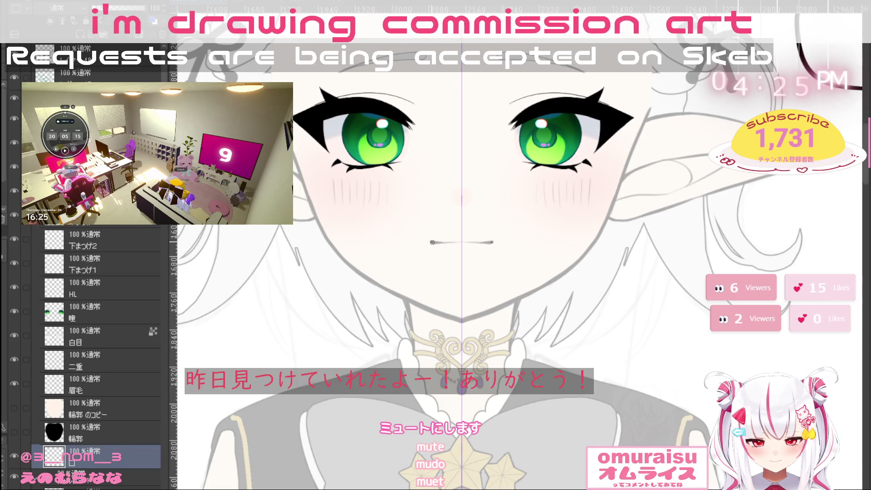
left_click_drag(436, 243, 484, 249)
key("ctrl+z")
left_click(458, 249, "ctrl")
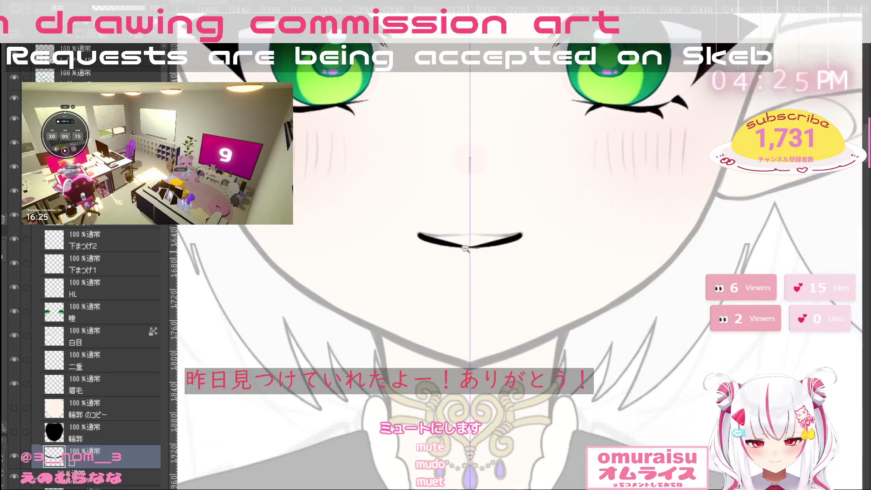
key("ctrl+z")
left_click_drag(419, 234, 472, 234)
key("ctrl+z")
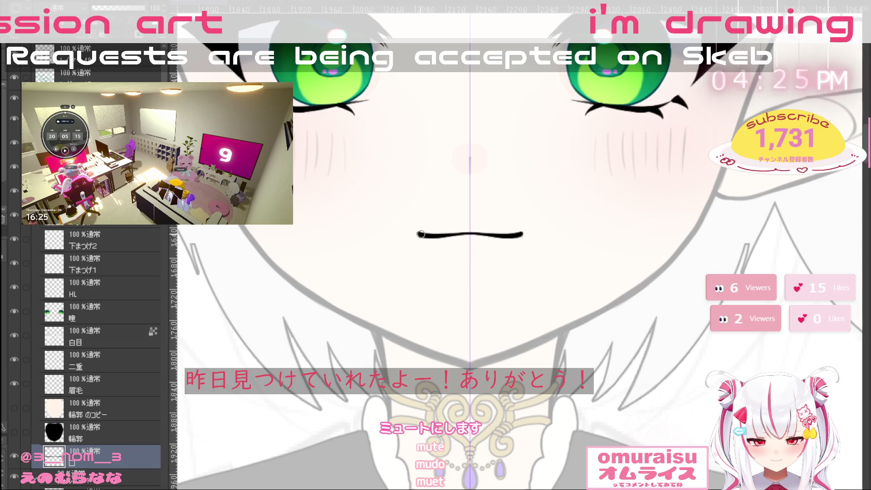
scroll(645, 303, "down", 5)
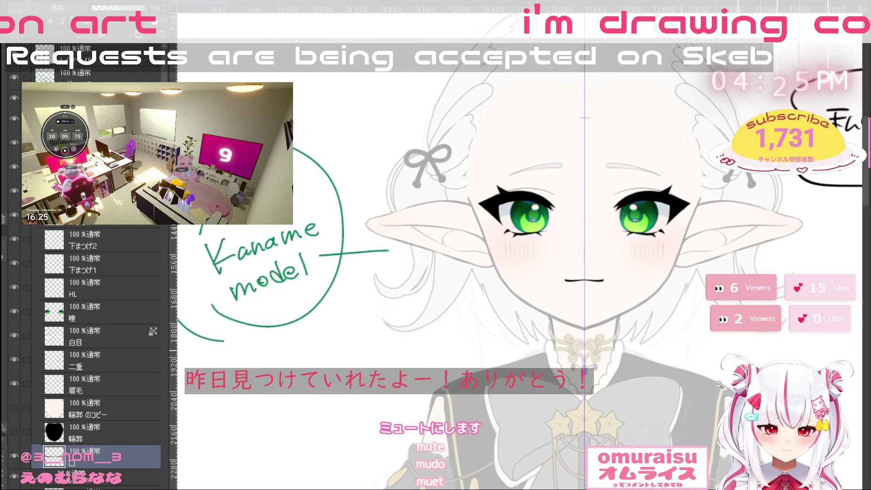
left_click_drag(719, 385, 788, 348)
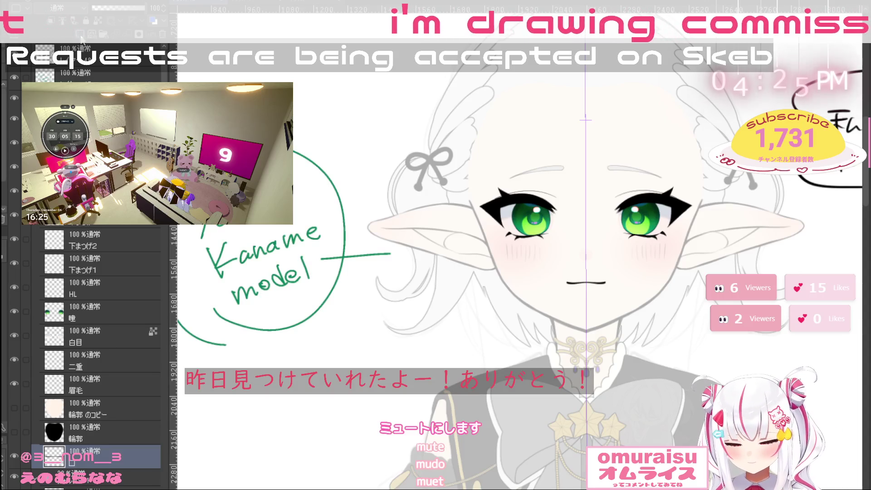
Add a new layer, rename the mouth layer 口 and move it above 輪郭のコピー
left_click(81, 35)
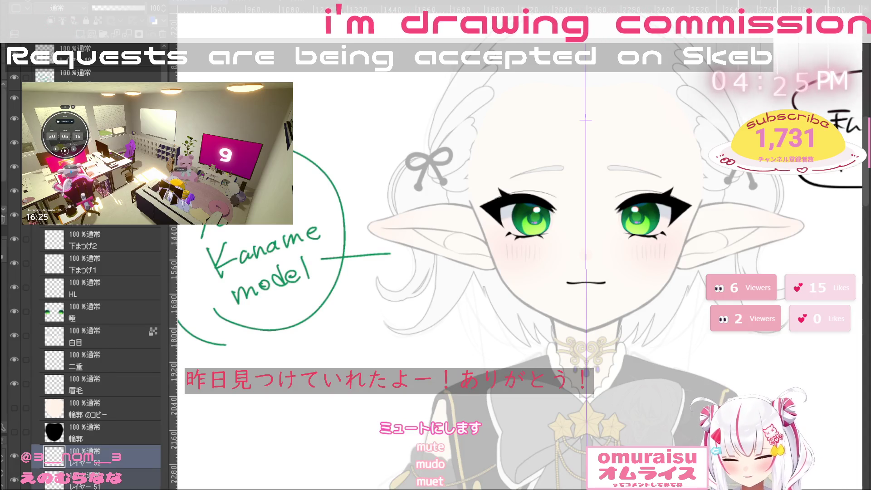
left_click(90, 481)
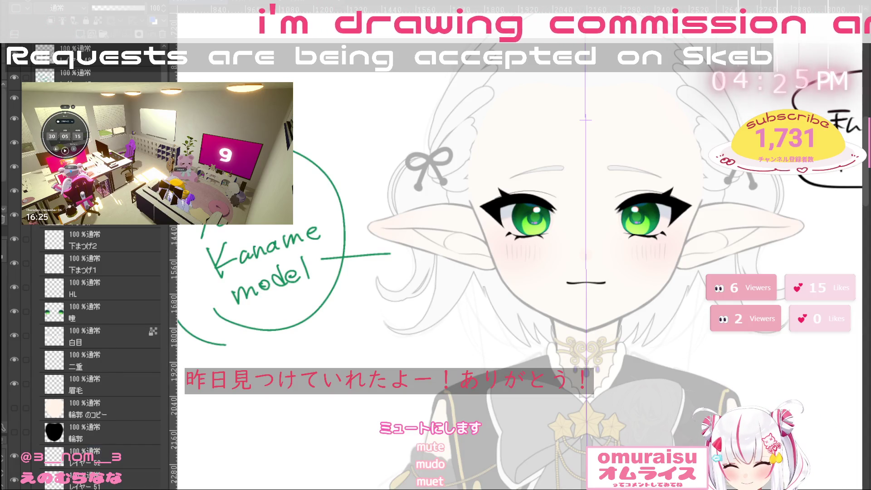
double_click(116, 458)
left_click_drag(119, 413, 117, 394)
left_click(91, 481)
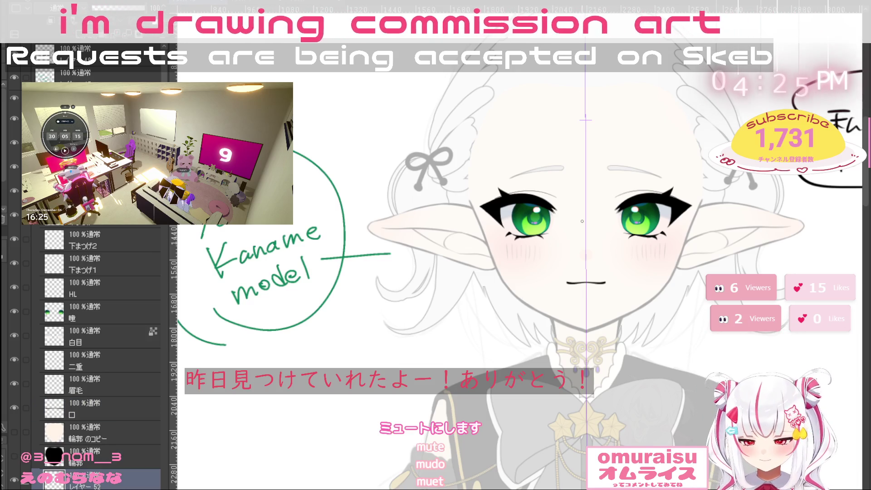
scroll(583, 221, "up", 3)
Draw the right ear's upper outline from the eye corner to the tip, retrying stray strokes
left_click_drag(785, 273, 609, 297)
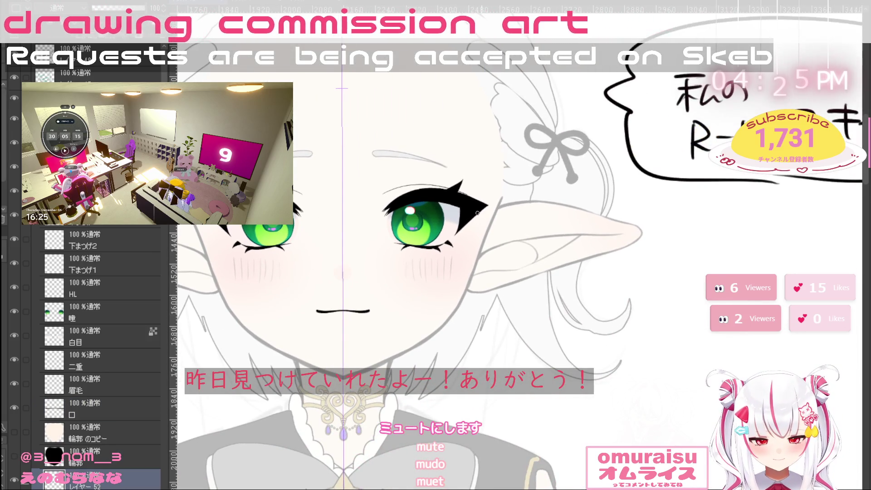
left_click_drag(477, 213, 539, 200)
left_click_drag(587, 287, 693, 299)
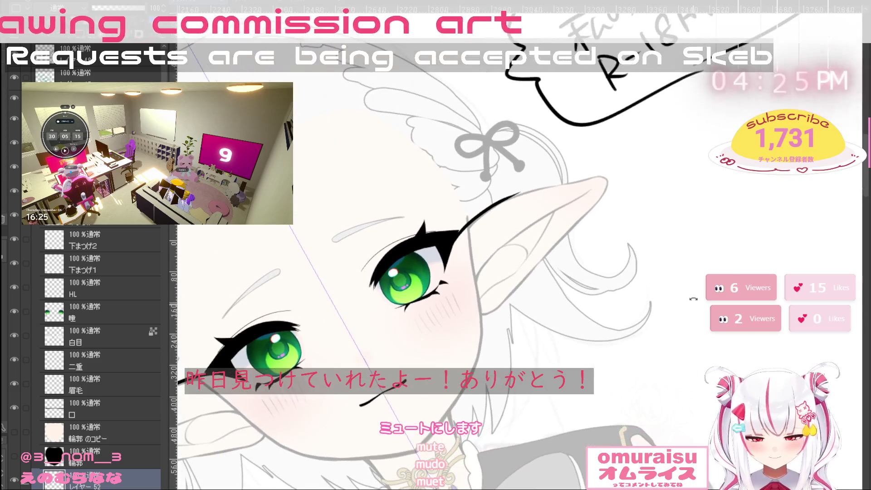
key("ctrl+z")
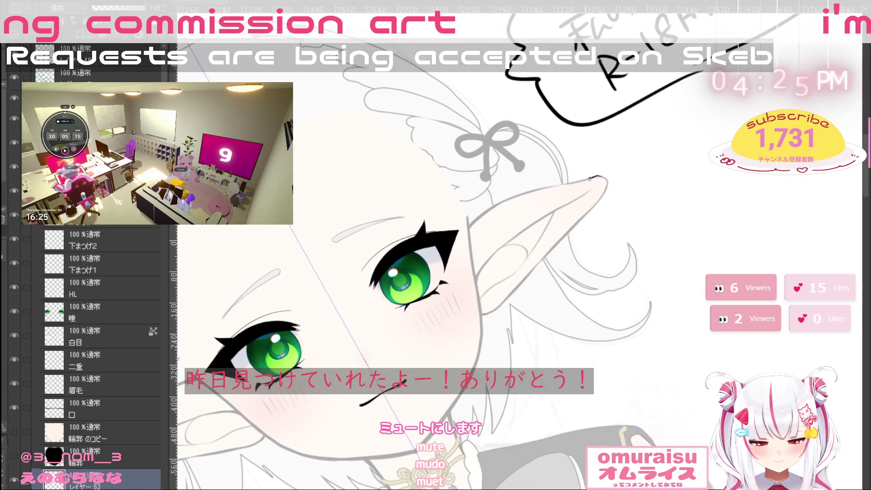
scroll(566, 195, "up", 2)
key("ctrl+z")
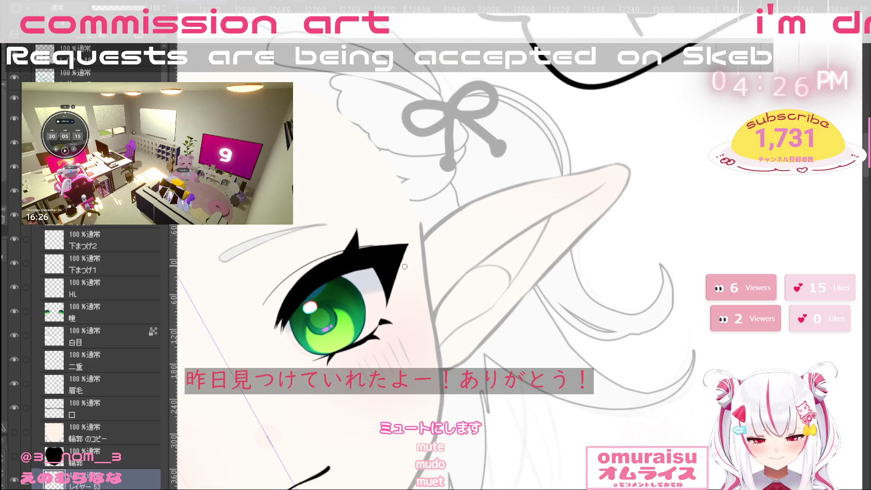
mouse_move(397, 280)
left_mouse_down()
mouse_move(453, 217)
mouse_move(540, 179)
mouse_move(581, 174)
left_mouse_up()
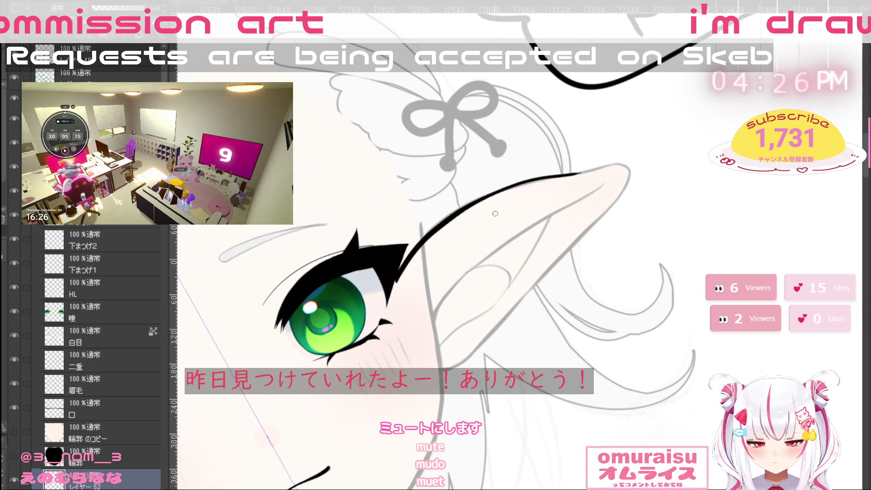
key("ctrl+z")
mouse_move(395, 285)
left_mouse_down()
mouse_move(419, 250)
mouse_move(472, 209)
left_mouse_up()
key("ctrl+z")
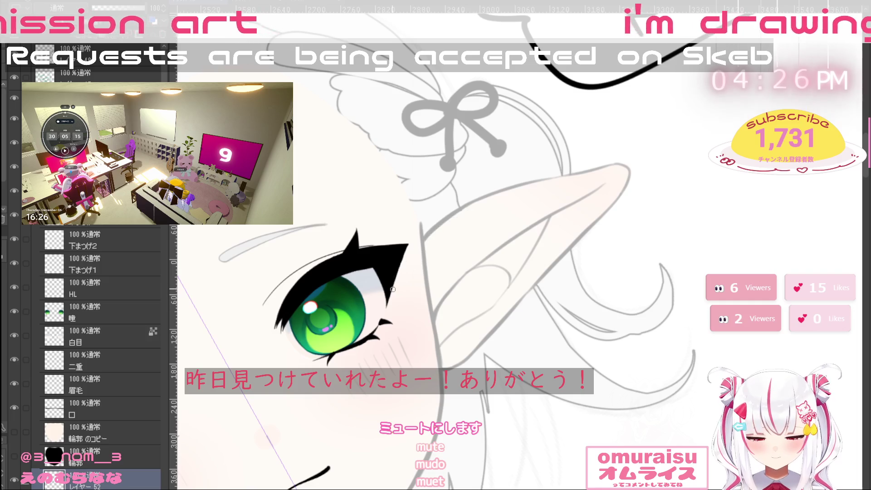
mouse_move(412, 369)
left_mouse_down()
mouse_move(389, 334)
mouse_move(425, 237)
mouse_move(494, 189)
mouse_move(614, 164)
mouse_move(551, 270)
mouse_move(472, 351)
mouse_move(414, 371)
left_mouse_up()
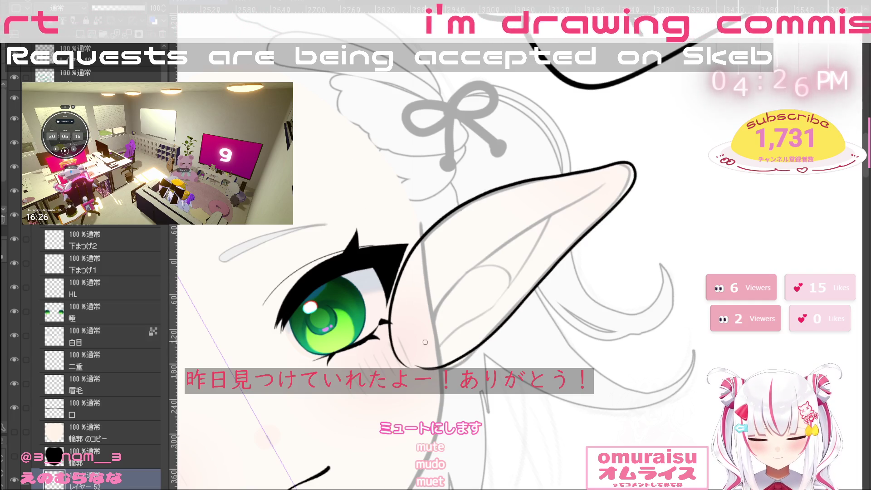
Enlarge the brush and trace the ear's lower outline in thick black
left_click_drag(741, 343, 509, 346)
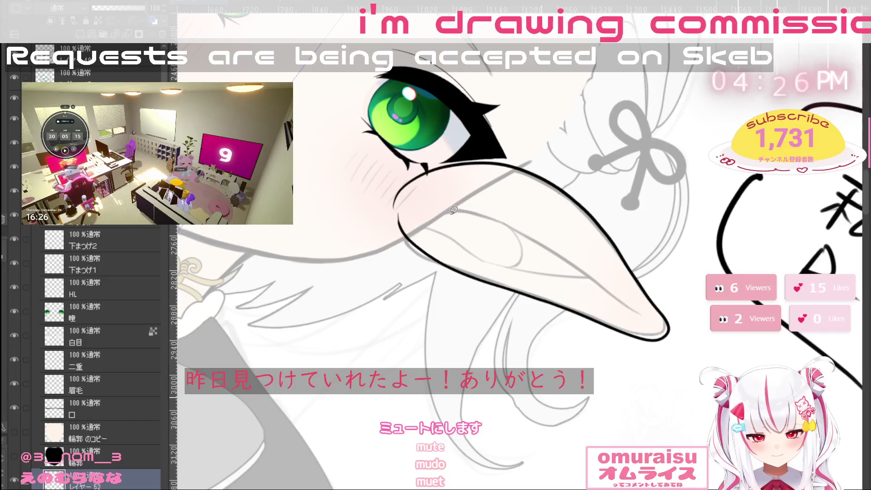
key("bracketright")
key("bracketright")
key("bracketright")
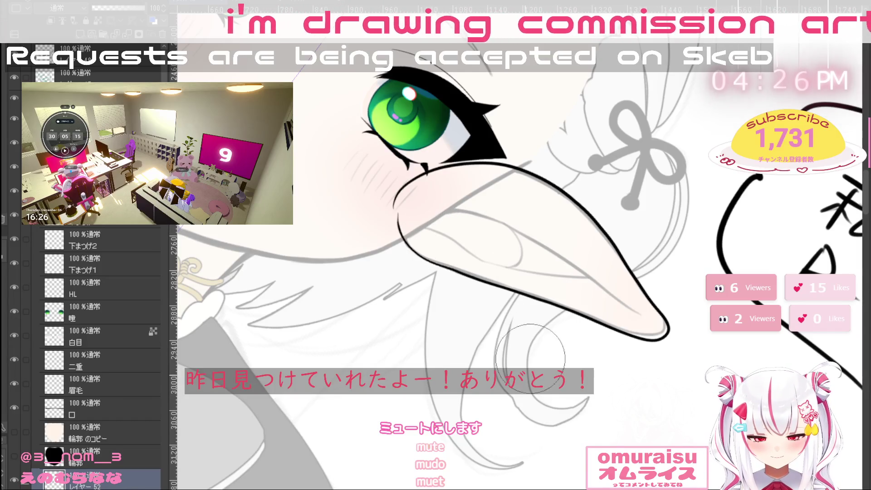
left_click_drag(531, 353, 614, 395)
scroll(405, 326, "up", 3)
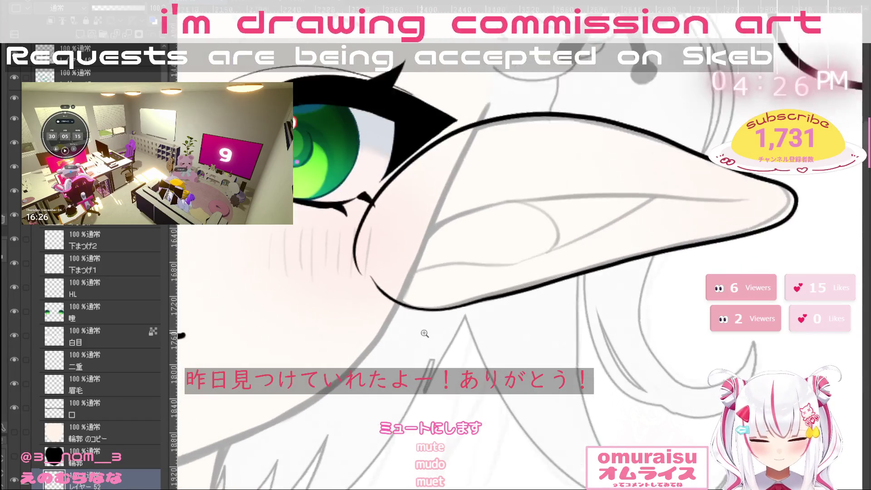
mouse_move(365, 272)
left_mouse_down()
mouse_move(391, 298)
mouse_move(420, 308)
mouse_move(522, 290)
mouse_move(525, 297)
left_mouse_up()
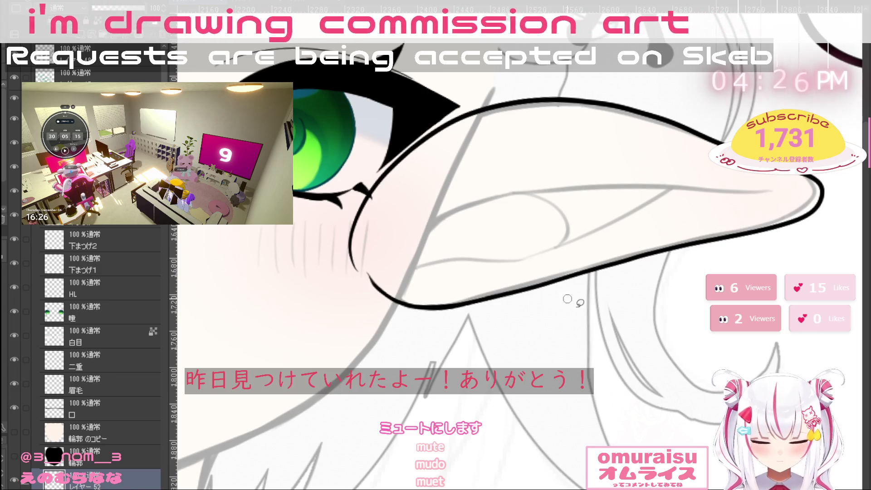
Reshape the ear tip outline with Liquify, nudging it slightly left
key("e")
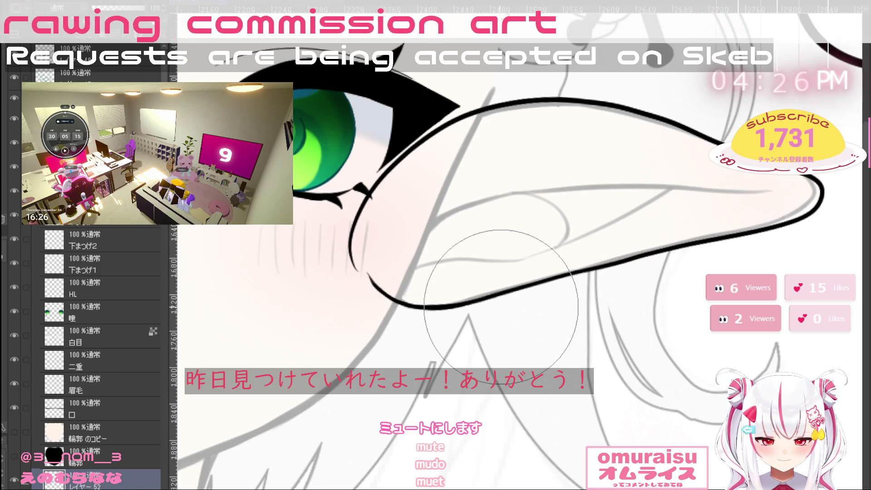
left_click_drag(672, 286, 600, 286)
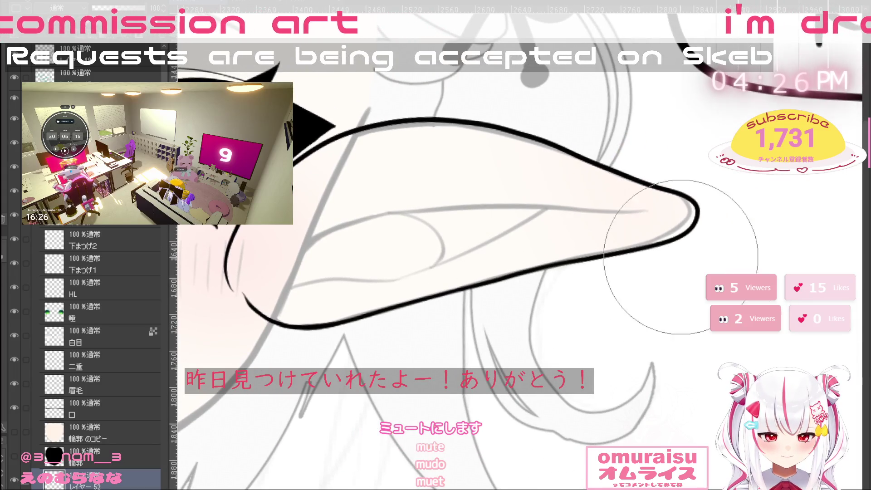
mouse_move(730, 237)
left_mouse_down()
mouse_move(699, 182)
mouse_move(709, 175)
left_mouse_up()
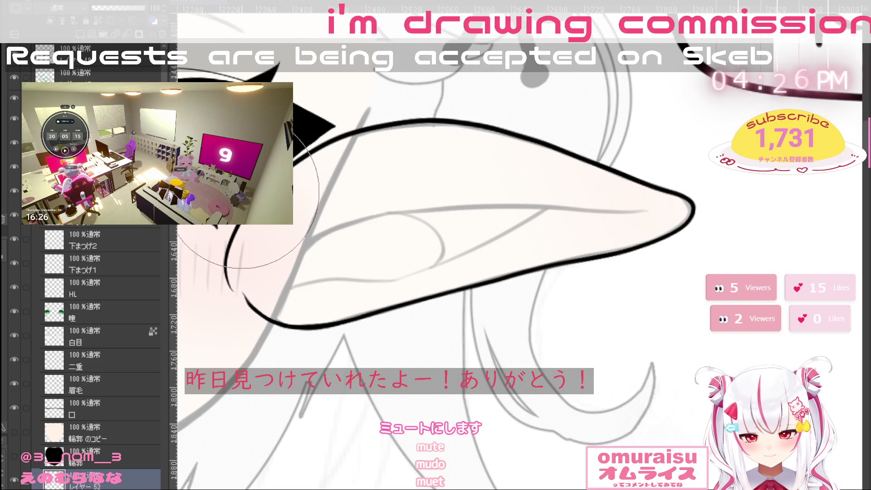
left_click_drag(231, 241, 227, 290)
left_click_drag(233, 259, 232, 288)
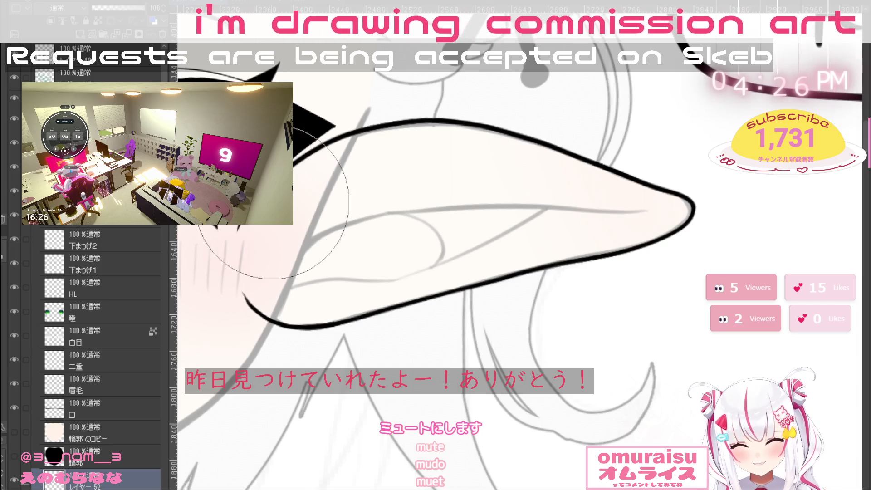
Erase the lines between eye corner and ear and redraw a smooth thick joining line
mouse_move(499, 424)
left_mouse_down()
mouse_move(613, 433)
mouse_move(586, 268)
left_mouse_up()
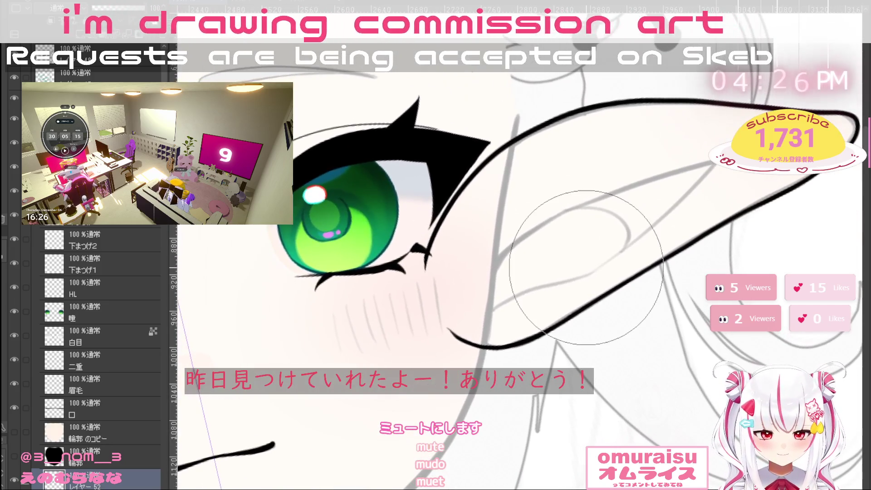
mouse_move(427, 281)
left_mouse_down()
mouse_move(436, 218)
mouse_move(567, 127)
mouse_move(622, 117)
mouse_move(472, 176)
mouse_move(429, 238)
mouse_move(447, 335)
left_mouse_up()
key("ctrl+z")
mouse_move(433, 225)
left_mouse_down()
mouse_move(431, 286)
mouse_move(463, 344)
left_mouse_up()
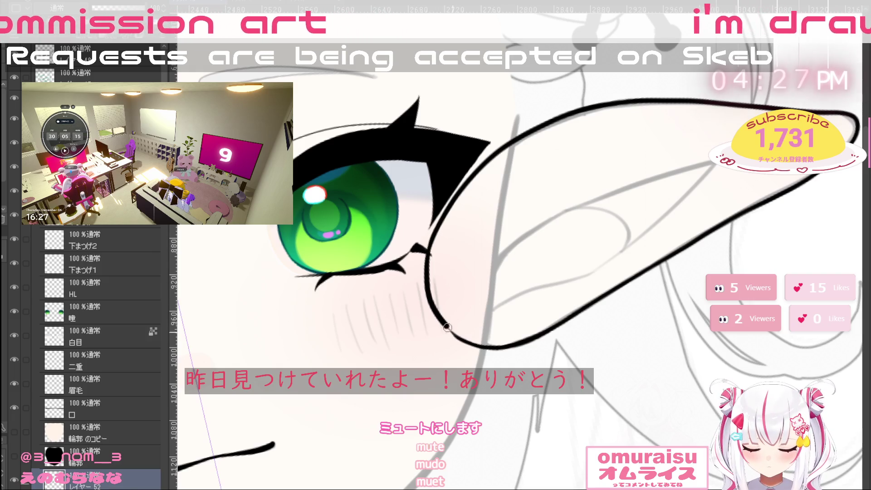
scroll(650, 358, "down", 2)
scroll(650, 359, "down", 5)
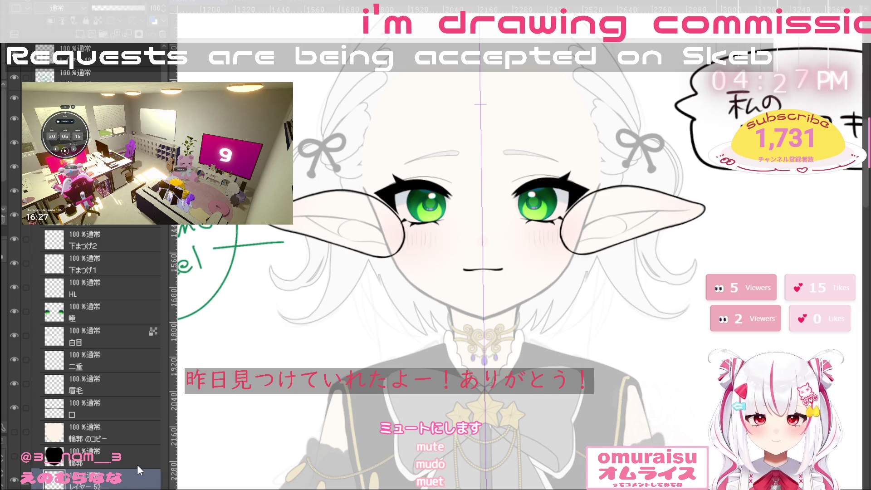
On the 耳1 layer, draw the ear's outer fold line and an inner line toward the tip
key("ctrl+z")
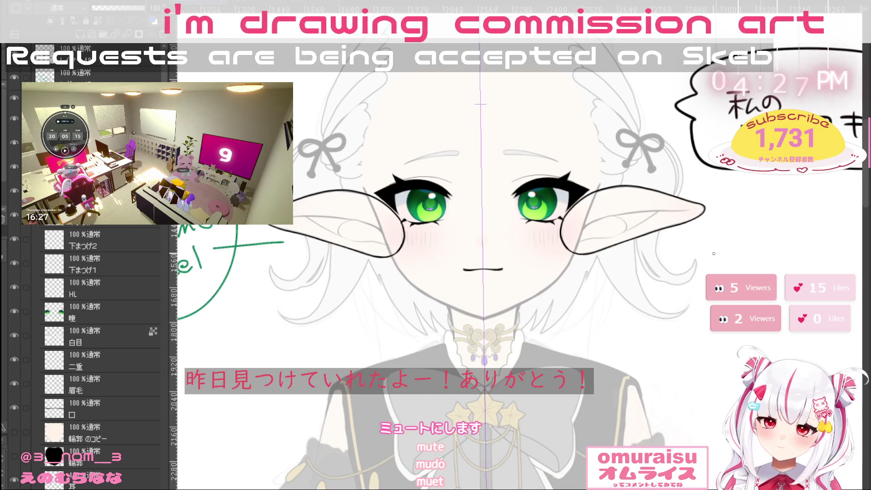
scroll(698, 222, "up", 5)
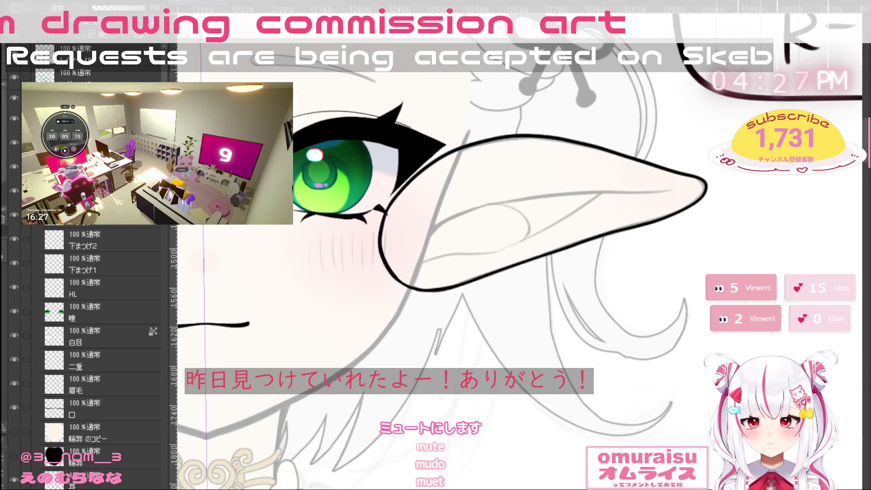
left_click(128, 485)
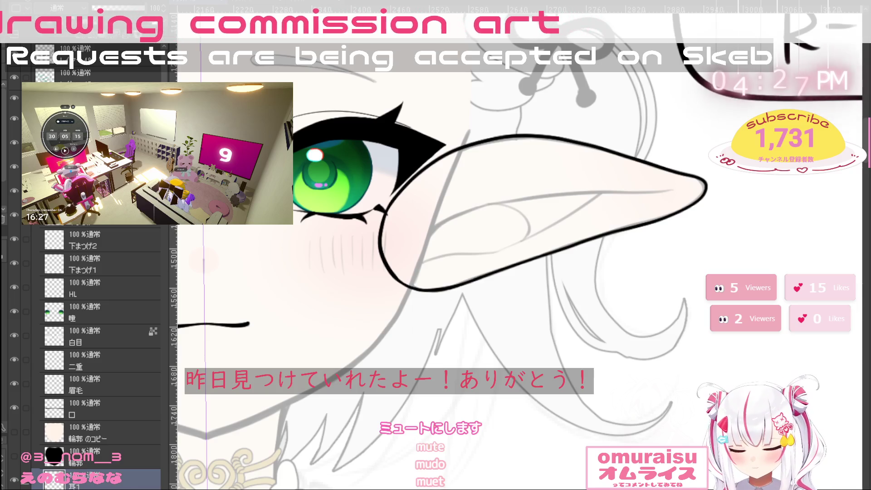
scroll(667, 214, "up", 2)
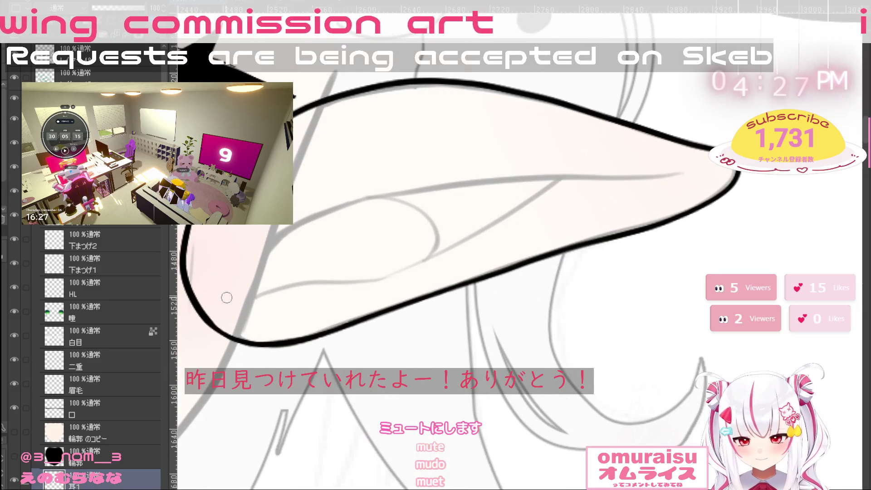
mouse_move(221, 310)
left_mouse_down()
mouse_move(273, 260)
mouse_move(374, 193)
mouse_move(688, 171)
left_mouse_up()
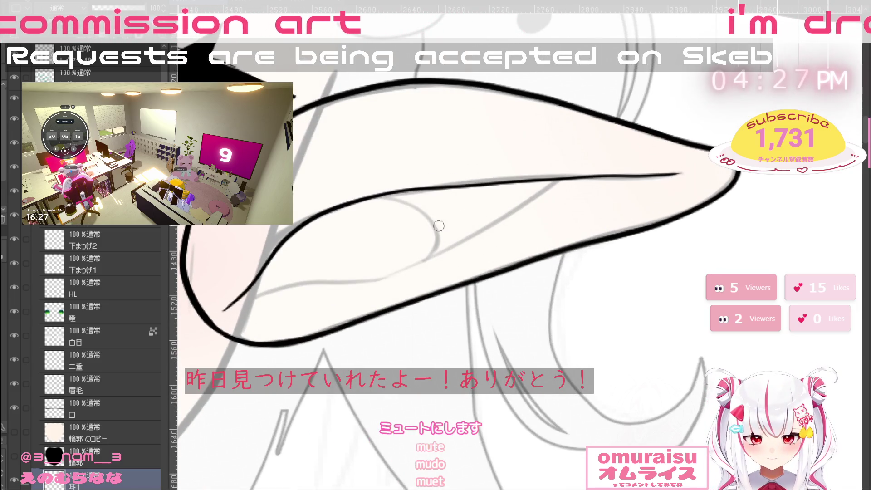
mouse_move(245, 296)
left_mouse_down()
mouse_move(388, 270)
mouse_move(558, 183)
left_mouse_up()
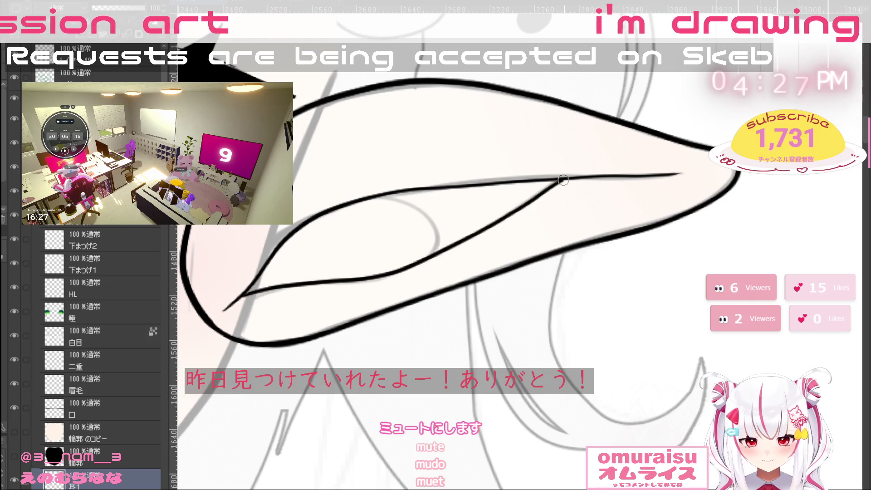
Redraw the curved inner ear fold twice until it sits slightly wider, then view the face
mouse_move(377, 196)
left_mouse_down()
mouse_move(434, 226)
mouse_move(425, 261)
left_mouse_up()
key("ctrl+z")
mouse_move(363, 197)
left_mouse_down()
mouse_move(407, 202)
mouse_move(436, 238)
mouse_move(423, 258)
left_mouse_up()
key("ctrl+z")
mouse_move(364, 197)
left_mouse_down()
mouse_move(409, 200)
mouse_move(439, 234)
mouse_move(430, 254)
left_mouse_up()
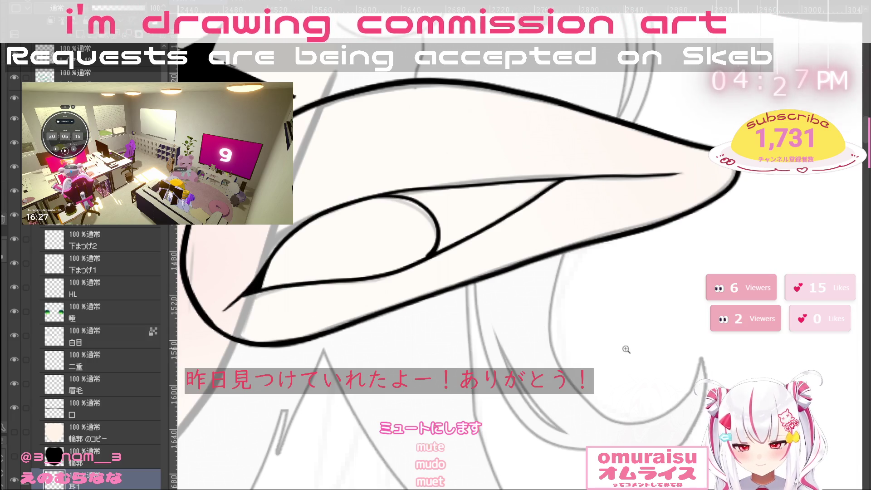
scroll(626, 350, "down", 5)
scroll(591, 271, "up", 5)
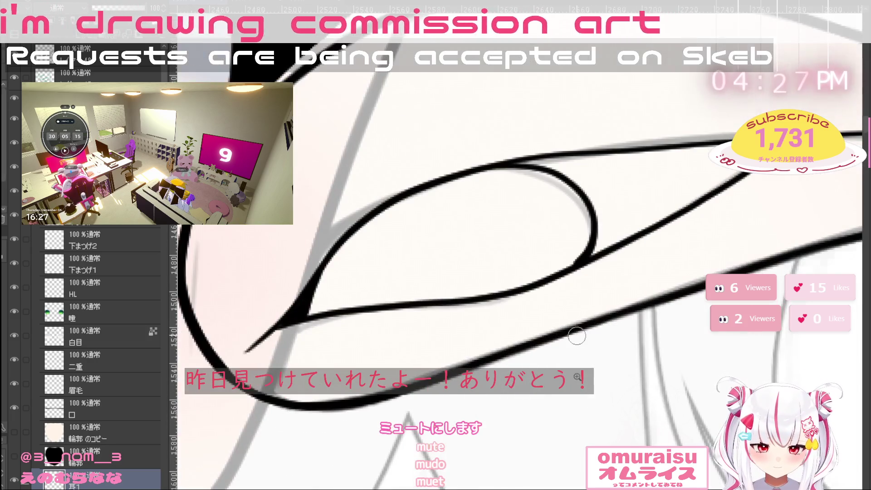
scroll(577, 337, "down", 5)
left_click_drag(514, 476, 369, 386)
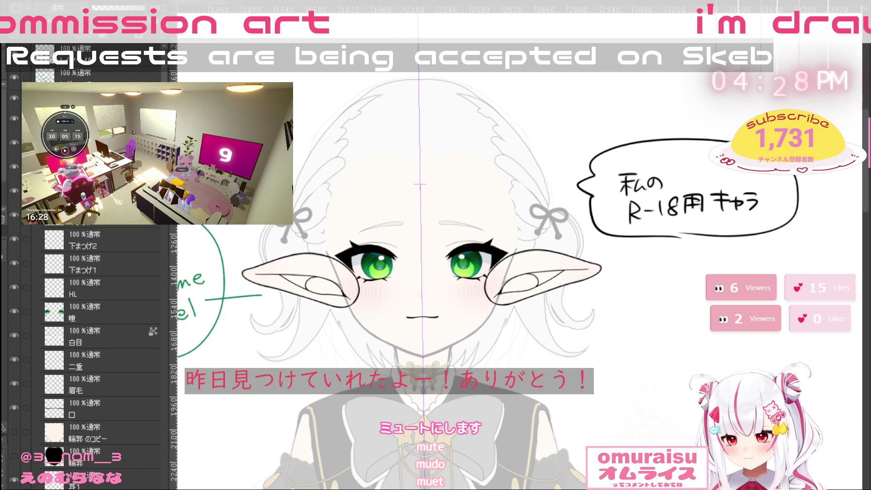
Fill the ear shapes, select them, fill with pale peach skin colour and deselect
mouse_move(625, 260)
left_mouse_down()
mouse_move(470, 254)
mouse_move(604, 322)
mouse_move(635, 263)
left_mouse_up()
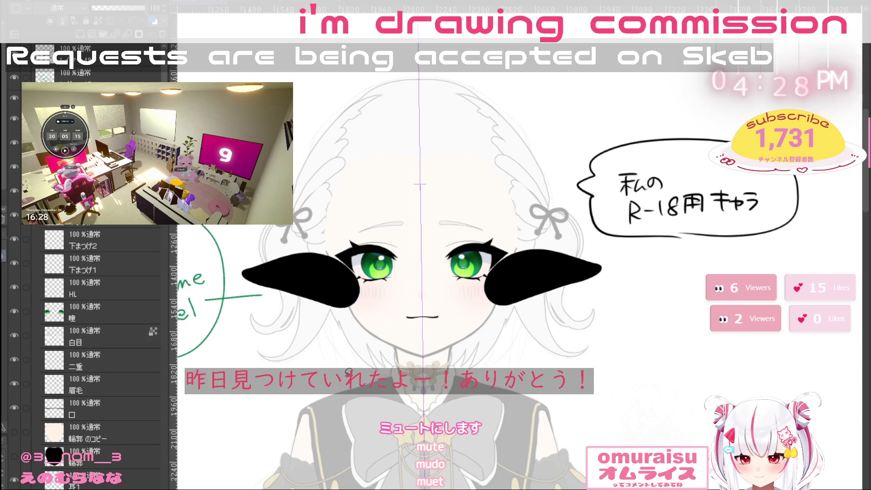
key("ctrl+shift+d")
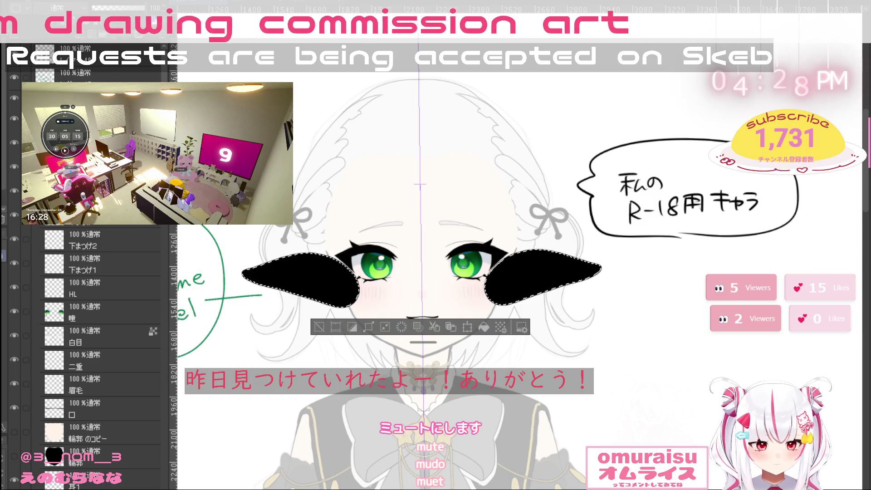
left_click(486, 328)
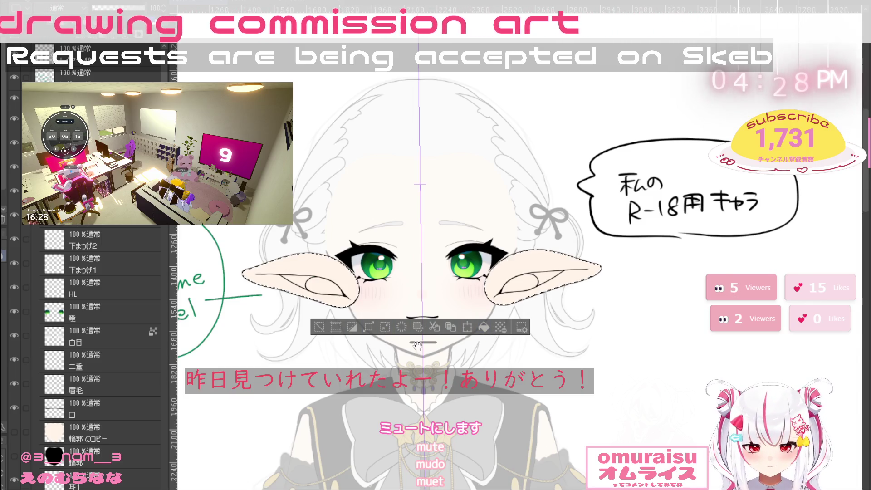
left_click(320, 327)
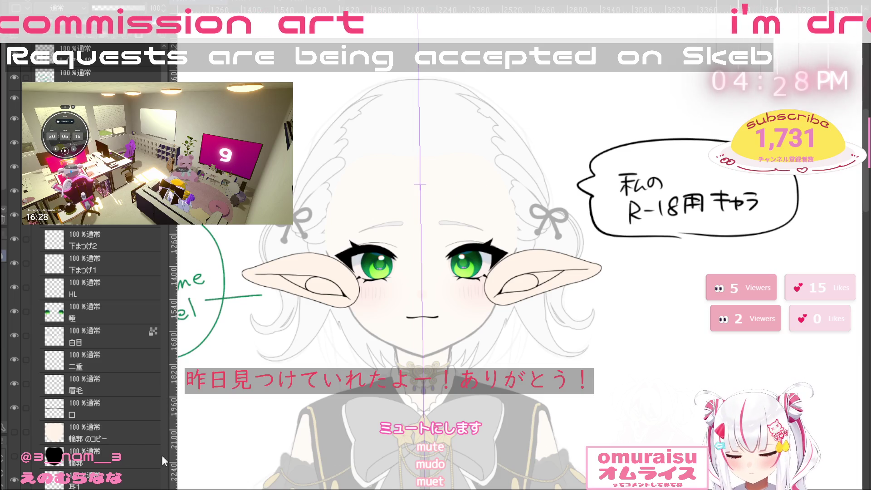
Add new layers from 耳, move 耳 up the stack, and show 輪郭 and 輪郭のコピー
scroll(153, 234, "down", 5)
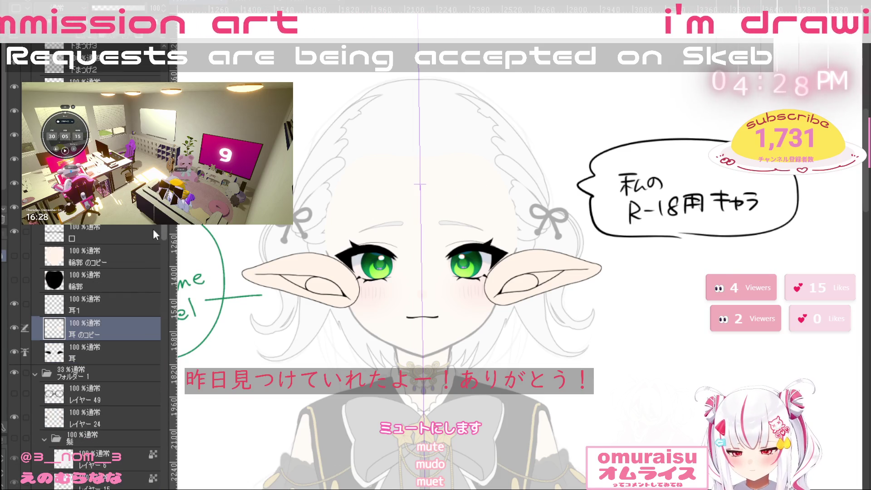
left_click(102, 354)
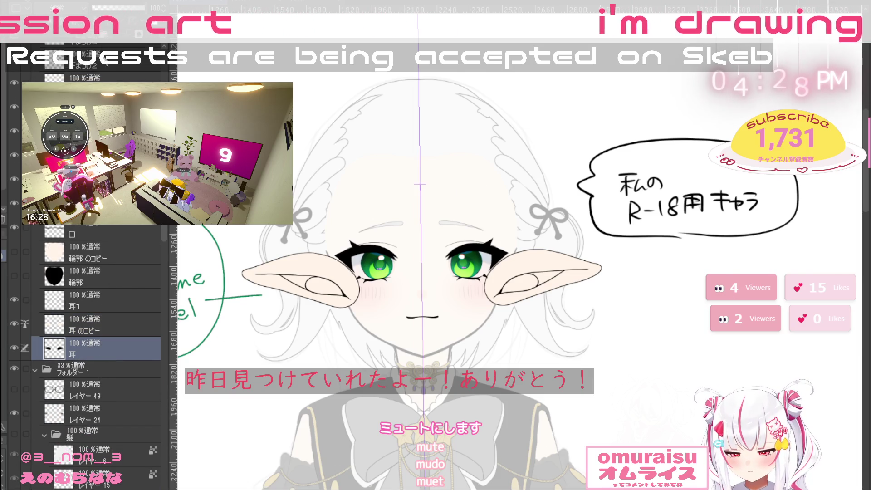
key("ctrl+shift+n")
key("ctrl+shift+n")
key("ctrl+shift+n")
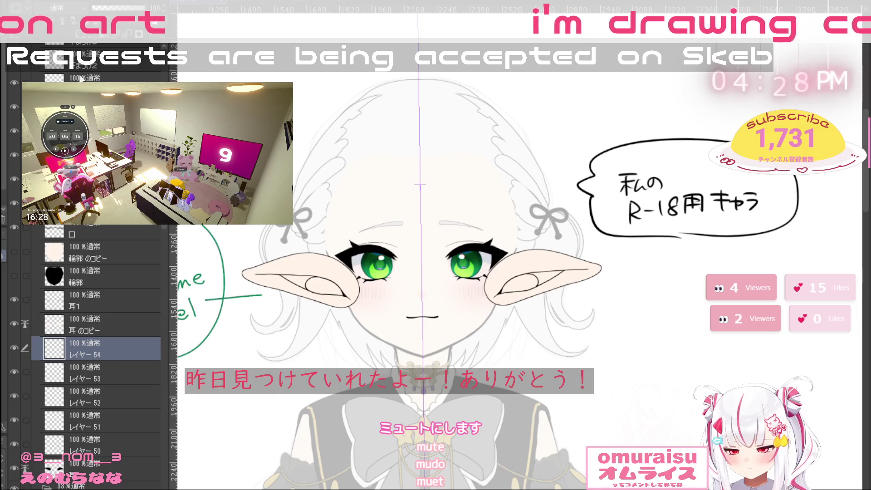
left_click_drag(105, 477, 108, 335)
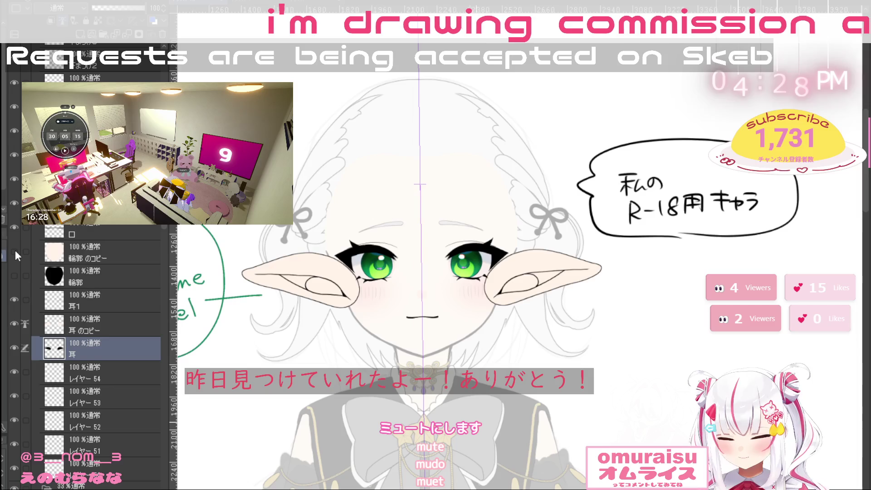
left_click(14, 252)
left_click(14, 275)
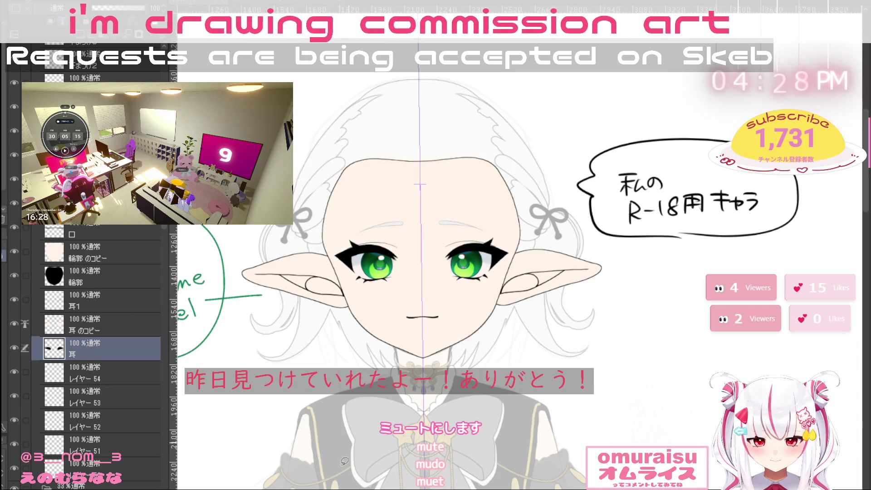
Rename the new layer レイヤー54 to 首
scroll(345, 462, "down", 5)
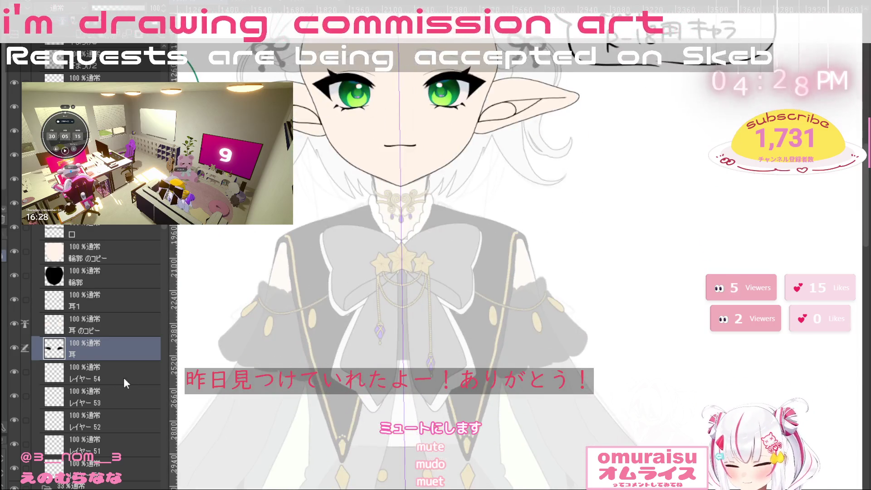
left_click(124, 379)
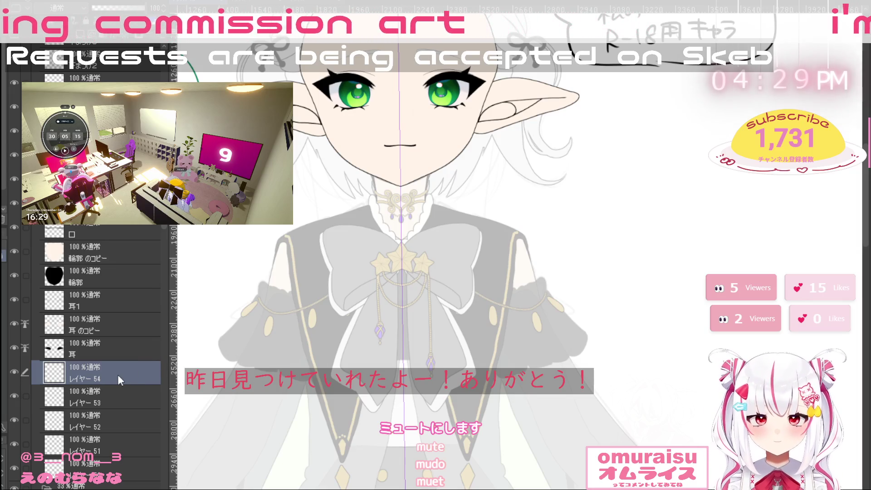
type("首")
key("Return")
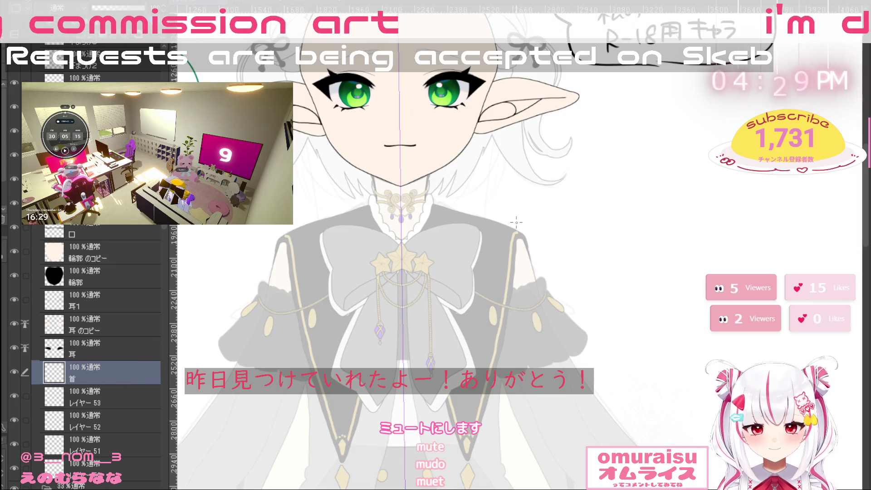
Hide the face fill layers and draw thinner mirrored lines down the neck
scroll(459, 210, "up", 3)
scroll(458, 210, "up", 1)
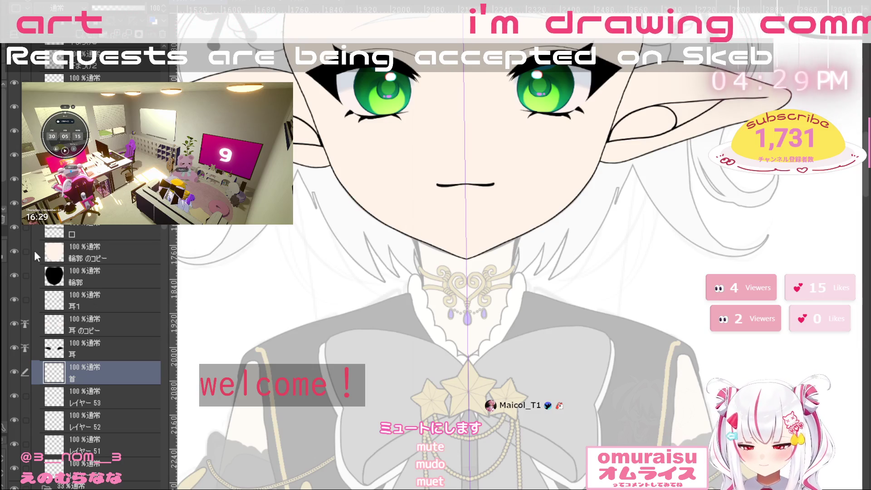
left_click(16, 257)
left_click(14, 276)
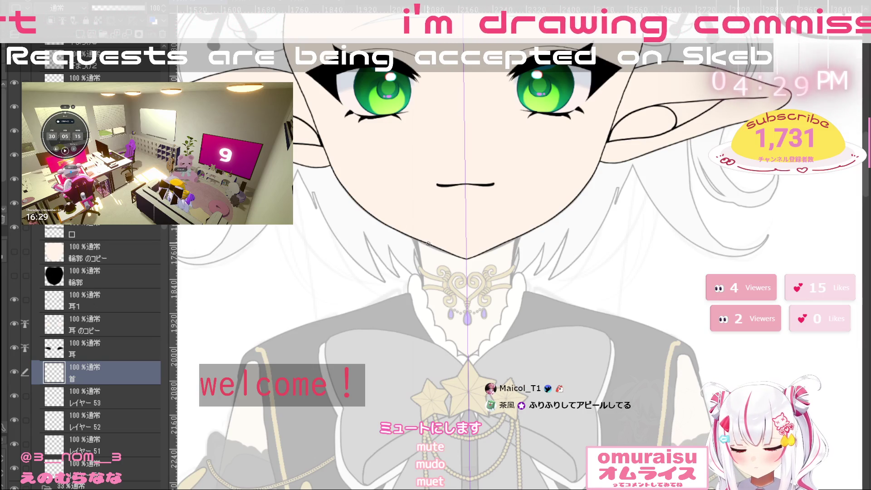
left_click_drag(400, 177, 418, 275)
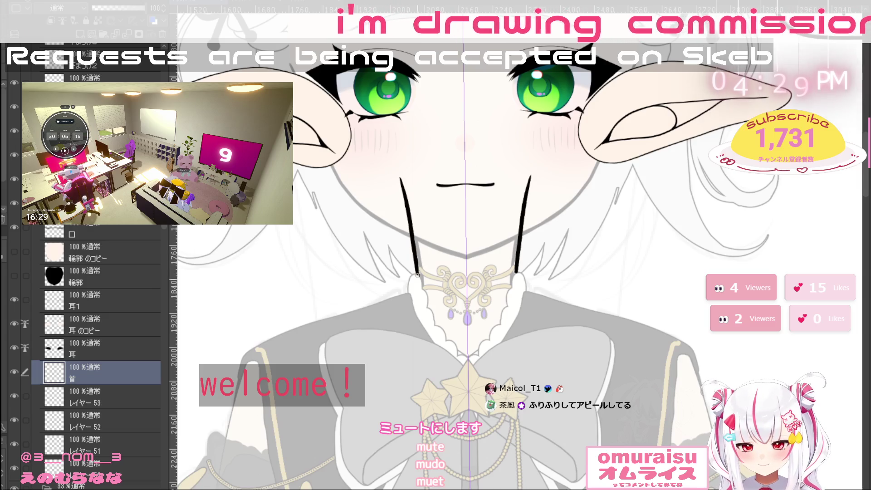
key("ctrl+z")
left_click_drag(401, 188, 419, 272)
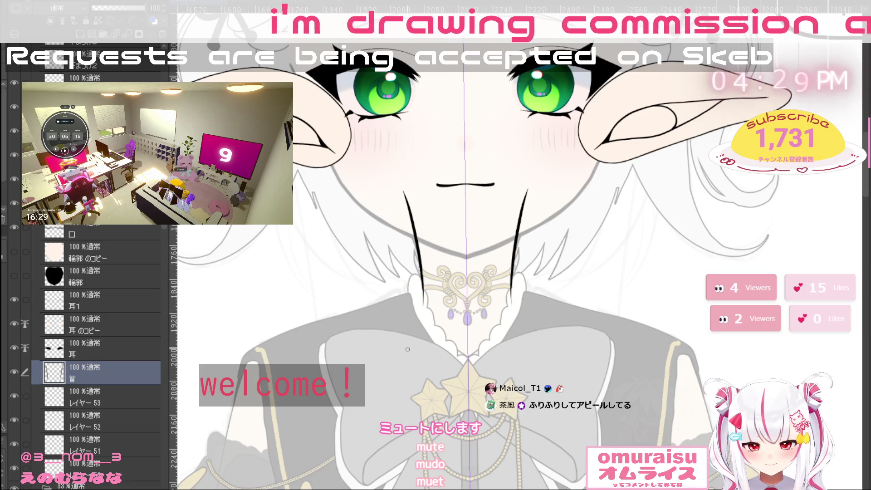
Extend the neck lines upward into a mirrored face contour reaching the eye corners
left_click_drag(402, 189, 417, 103)
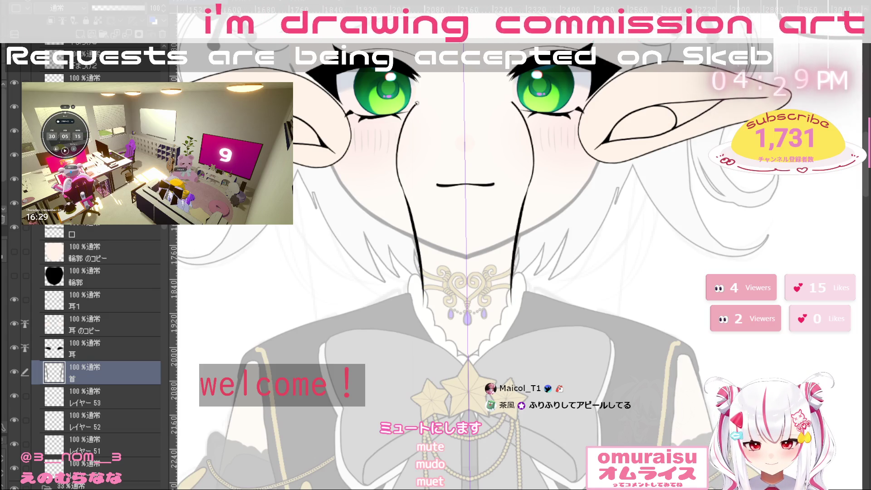
key("ctrl+z")
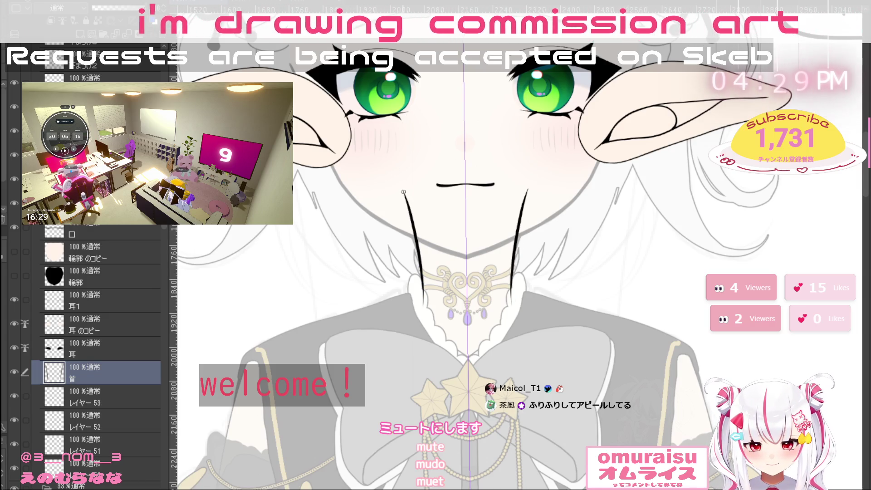
mouse_move(403, 192)
left_mouse_down()
mouse_move(394, 148)
mouse_move(458, 125)
left_mouse_up()
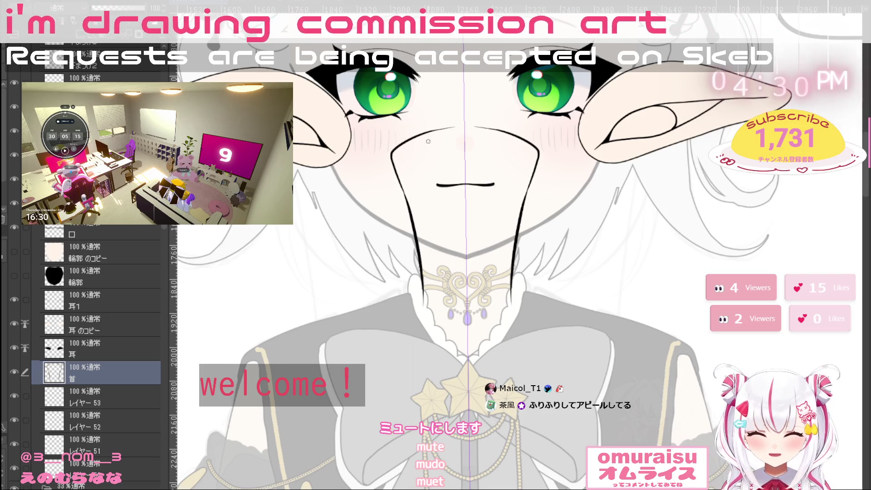
scroll(496, 136, "up", 2)
key("ctrl+z")
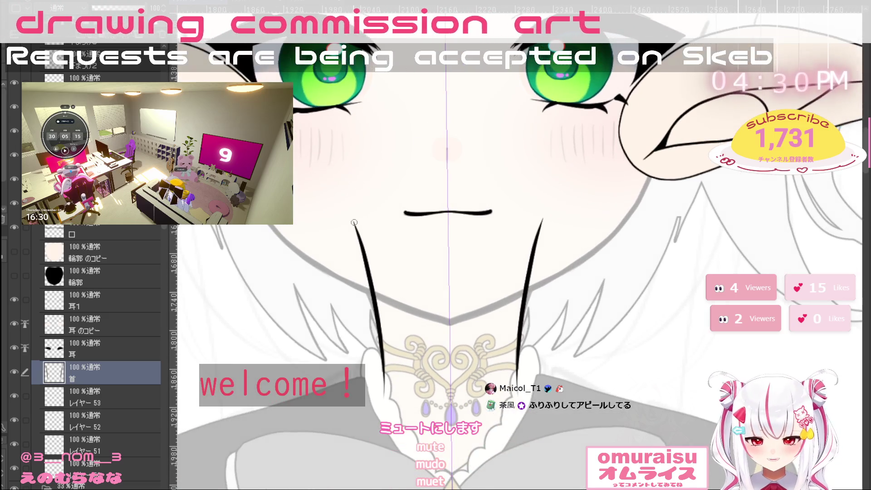
mouse_move(353, 219)
left_mouse_down()
mouse_move(340, 175)
mouse_move(360, 114)
mouse_move(429, 93)
mouse_move(470, 96)
left_mouse_up()
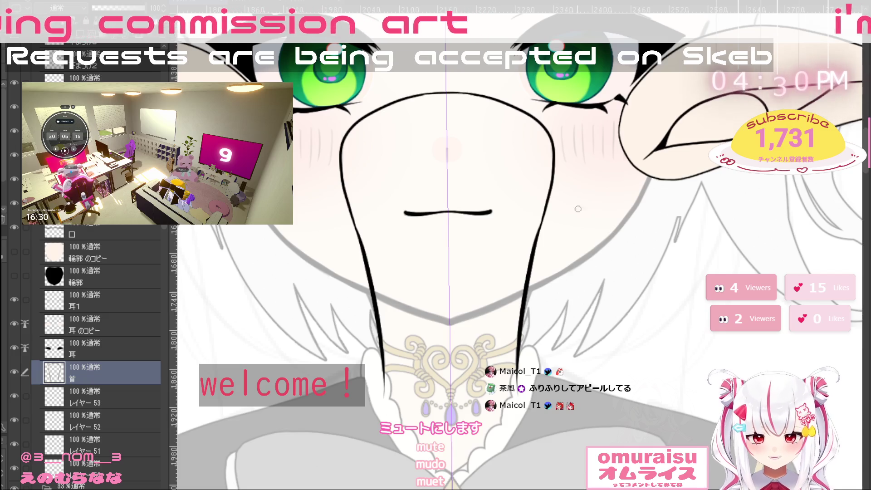
mouse_move(622, 442)
left_mouse_down()
mouse_move(669, 335)
mouse_move(672, 256)
mouse_move(598, 246)
left_mouse_up()
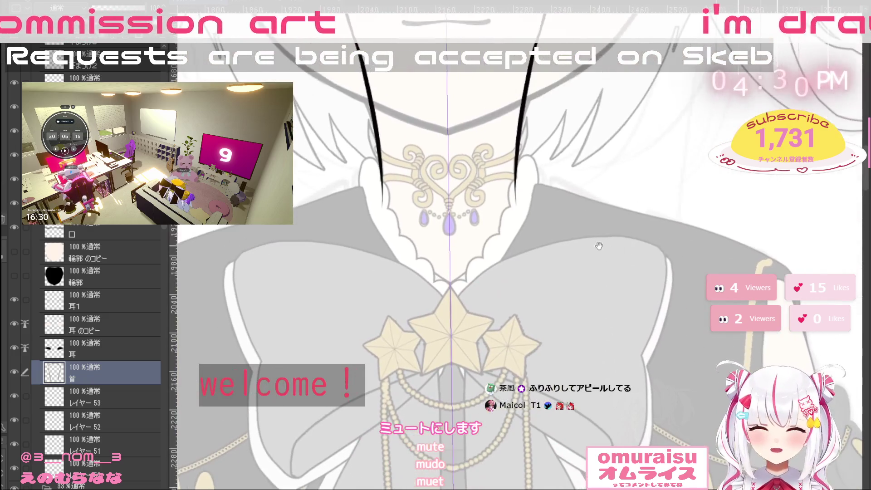
Extend both neck lines below the collar and join them with a U-shaped curve
left_click_drag(381, 173, 368, 245)
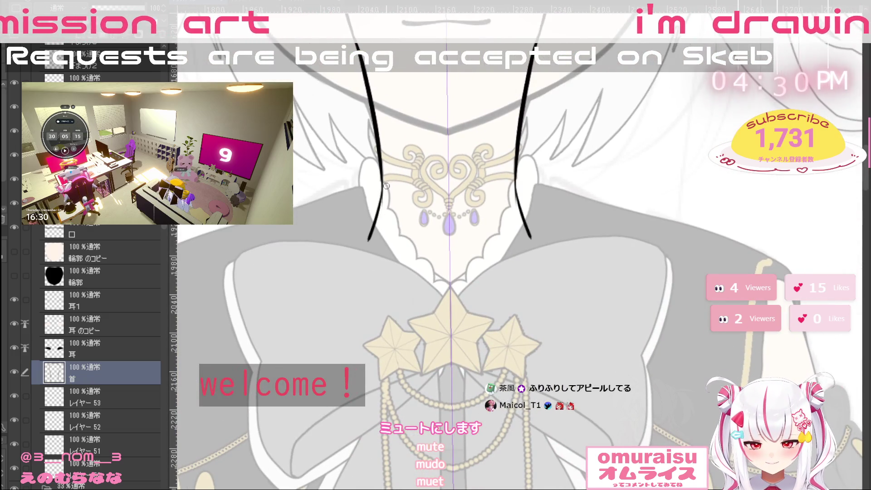
key("ctrl+z")
mouse_move(380, 163)
left_mouse_down()
mouse_move(375, 243)
mouse_move(399, 295)
mouse_move(447, 303)
left_mouse_up()
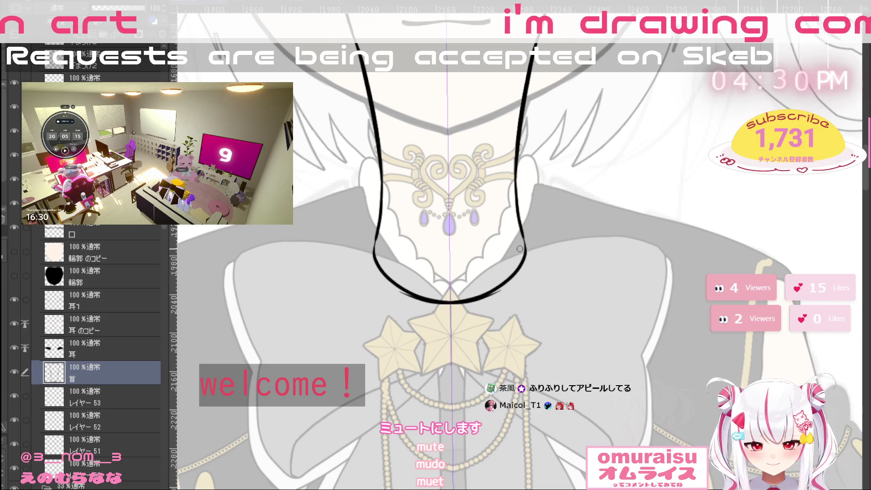
key("ctrl+z")
left_click_drag(525, 250, 461, 294)
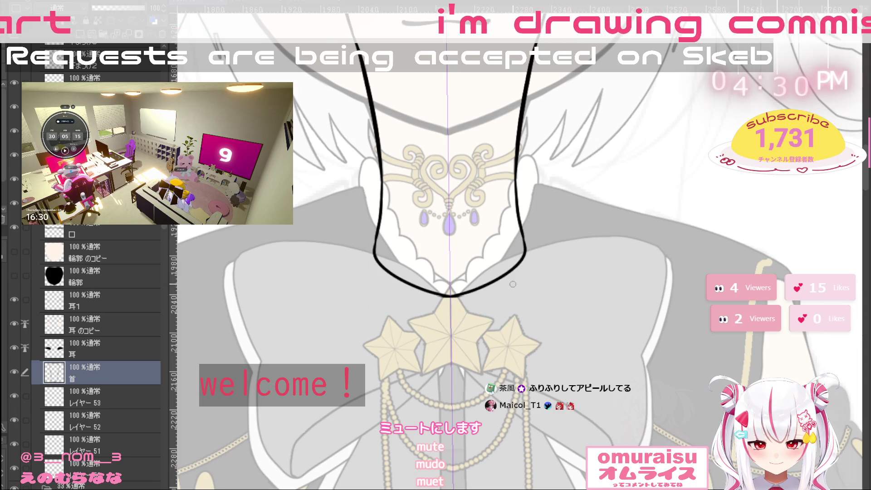
key("ctrl+z")
mouse_move(526, 247)
left_mouse_down()
mouse_move(458, 300)
mouse_move(419, 303)
left_mouse_up()
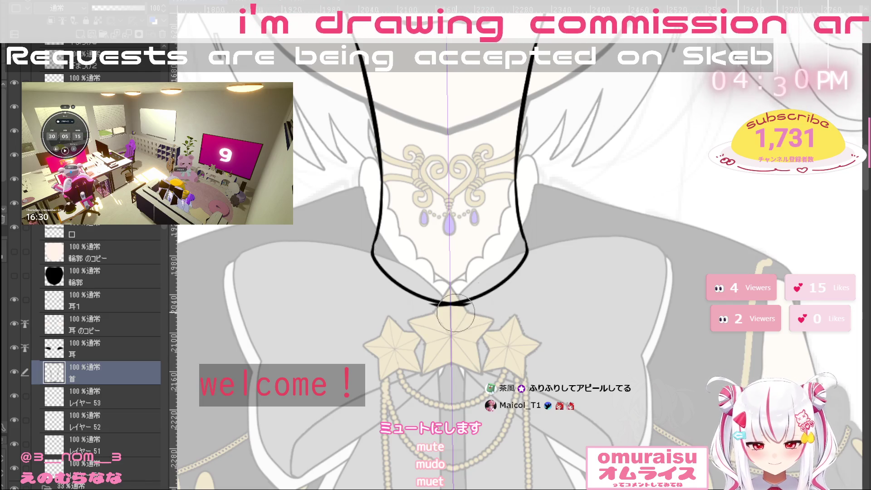
Erase the crossing overshoots and smooth the bottom of the neck curve
mouse_move(441, 306)
left_mouse_down()
mouse_move(472, 303)
mouse_move(408, 303)
mouse_move(481, 301)
left_mouse_up()
left_click(428, 306)
left_click_drag(422, 289, 520, 278)
key("ctrl+z")
left_click_drag(409, 284, 510, 276)
key("ctrl+z")
left_click_drag(424, 281, 511, 277)
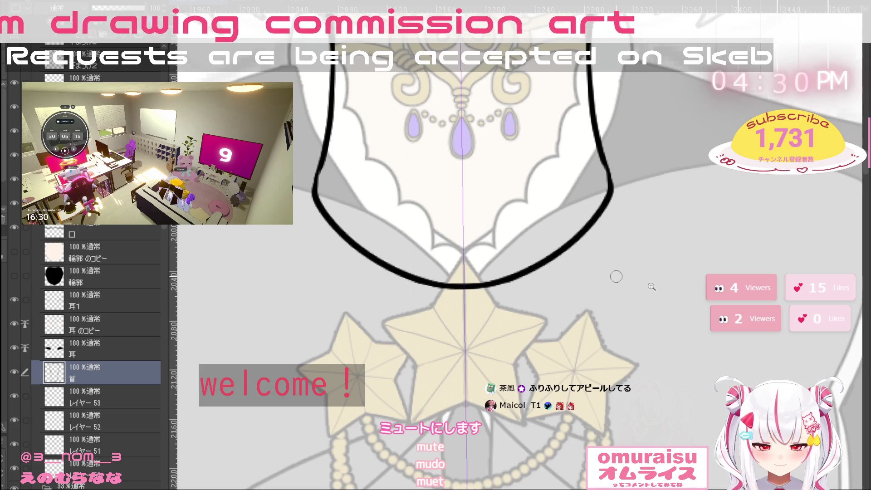
scroll(616, 276, "down", 5)
mouse_move(530, 340)
left_mouse_down()
mouse_move(531, 437)
mouse_move(455, 437)
left_mouse_up()
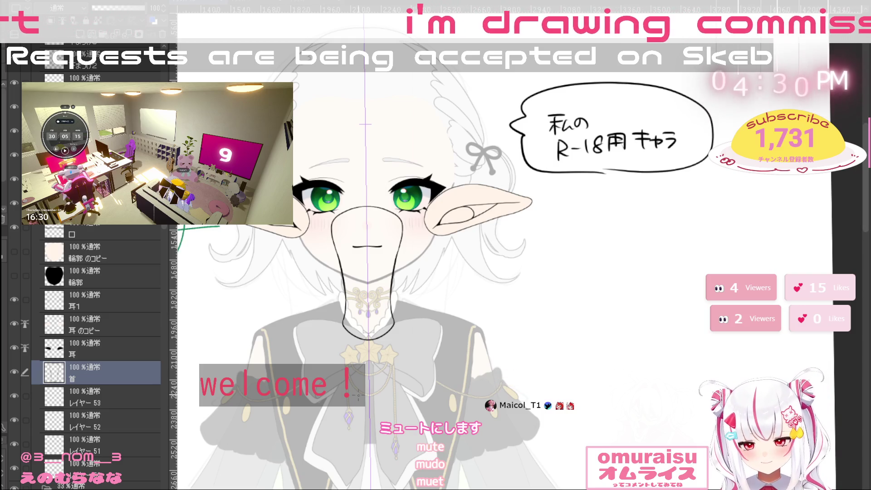
Fill the enclosed neck area with black and duplicate the 首 layer
left_click_drag(344, 440, 380, 404)
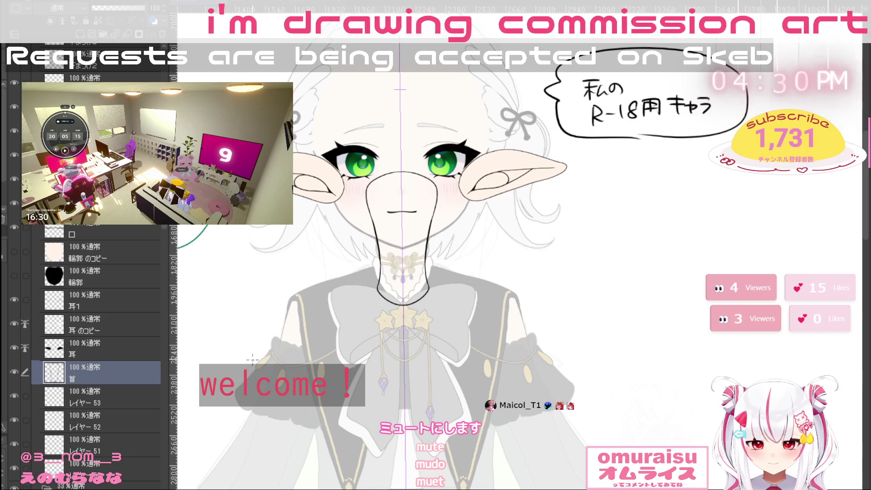
mouse_move(488, 209)
left_mouse_down()
mouse_move(331, 199)
mouse_move(493, 213)
left_mouse_up()
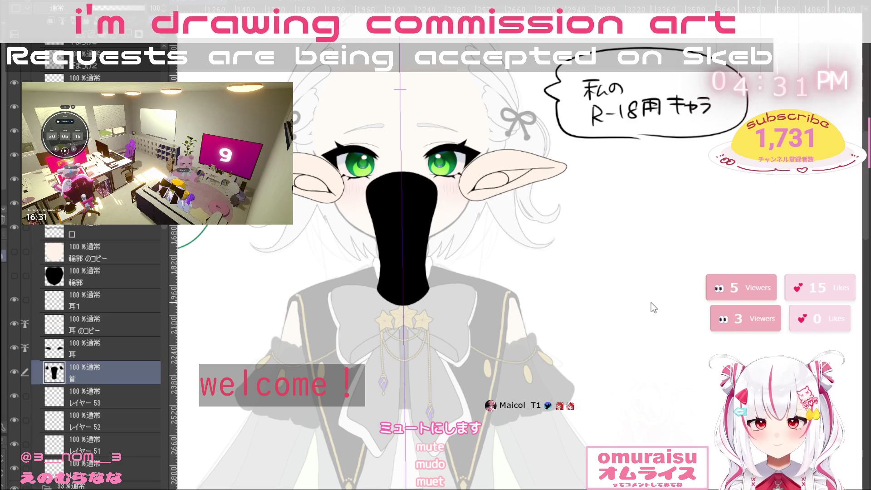
key("ctrl+j")
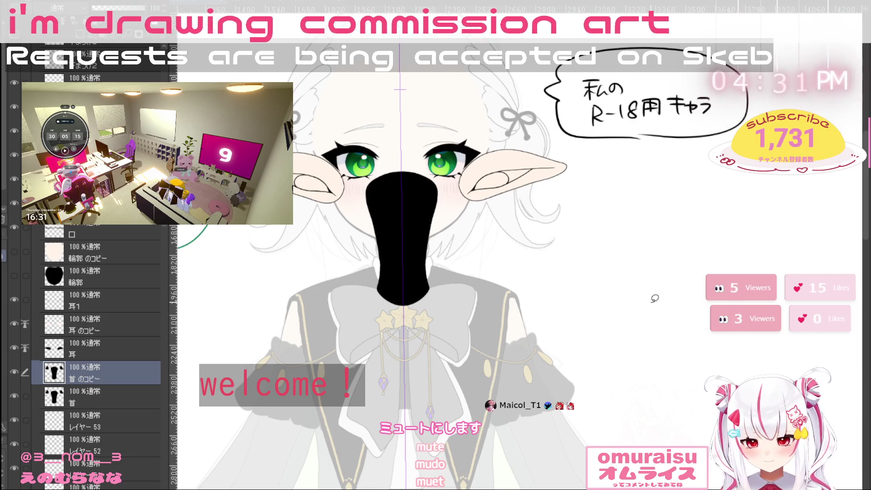
key("ctrl+e")
key("Delete")
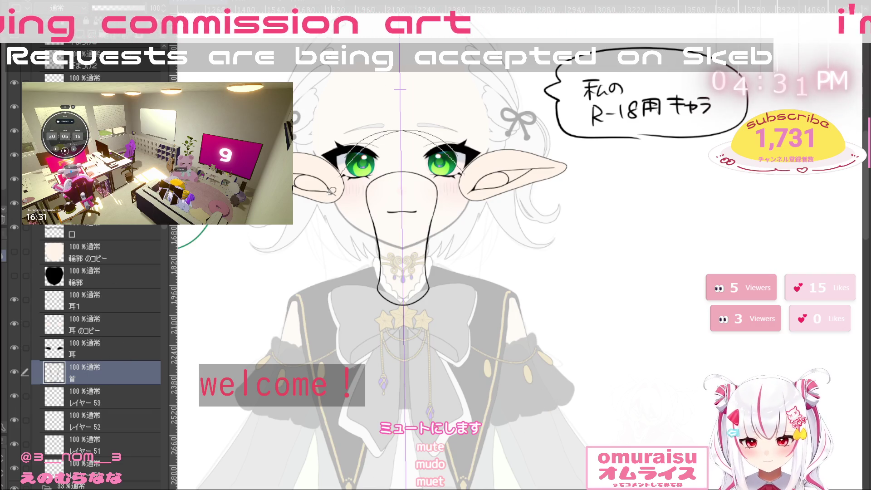
key("ctrl+z")
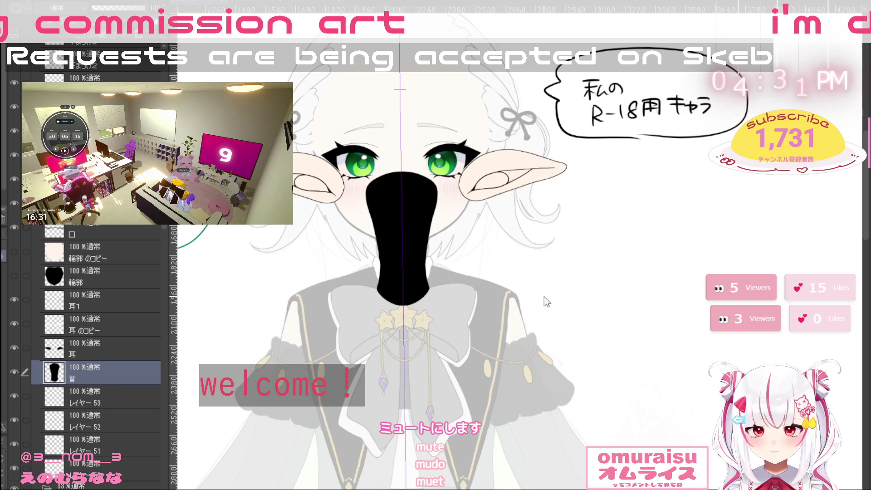
key("ctrl+j")
key("m")
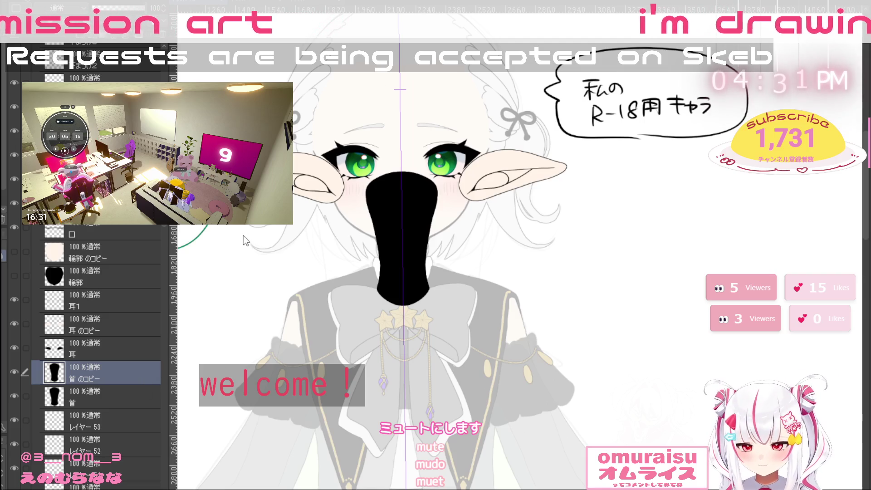
Fill the neck shape's selection with skin colour, deselect, and show the face layers
key("ctrl+shift+d")
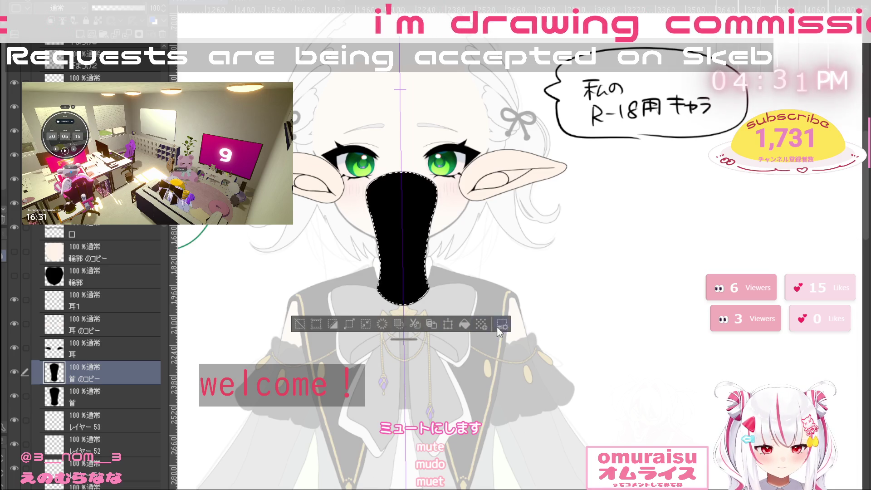
left_click(465, 324)
key("ctrl+d")
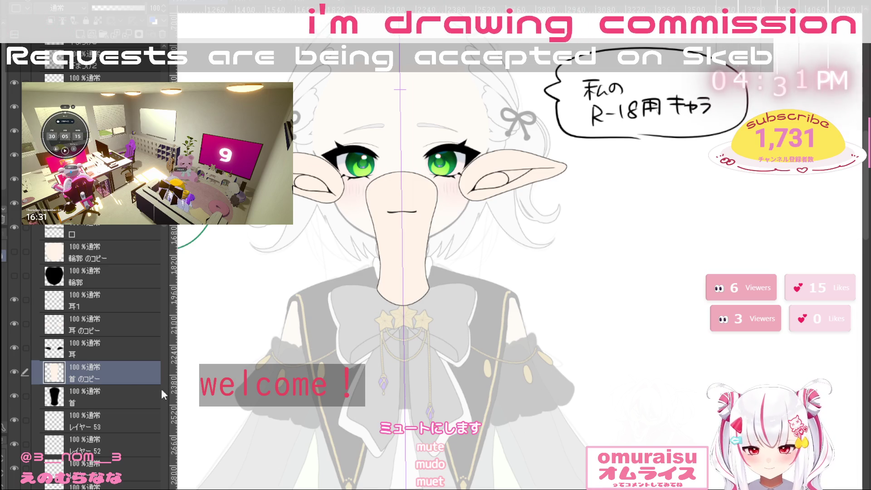
left_click(14, 276)
left_click(14, 251)
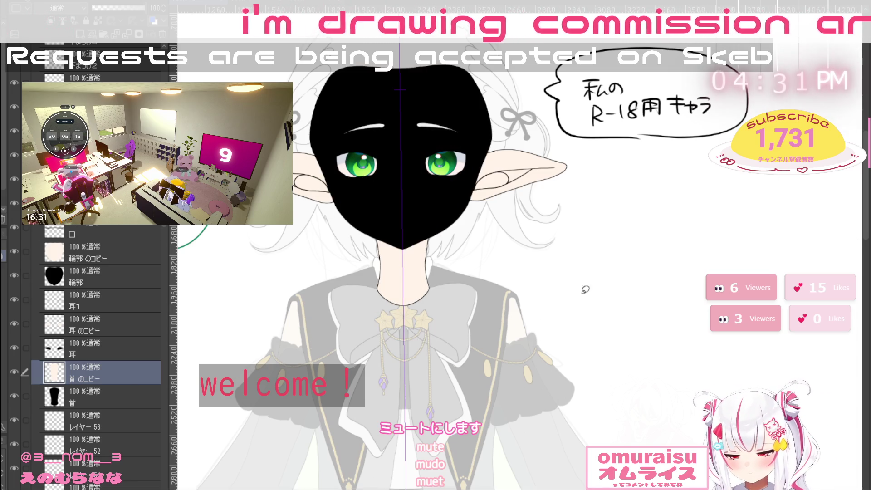
Inspect the chin and neck join by toggling the face outline, then rotate the view upright
scroll(408, 233, "up", 3)
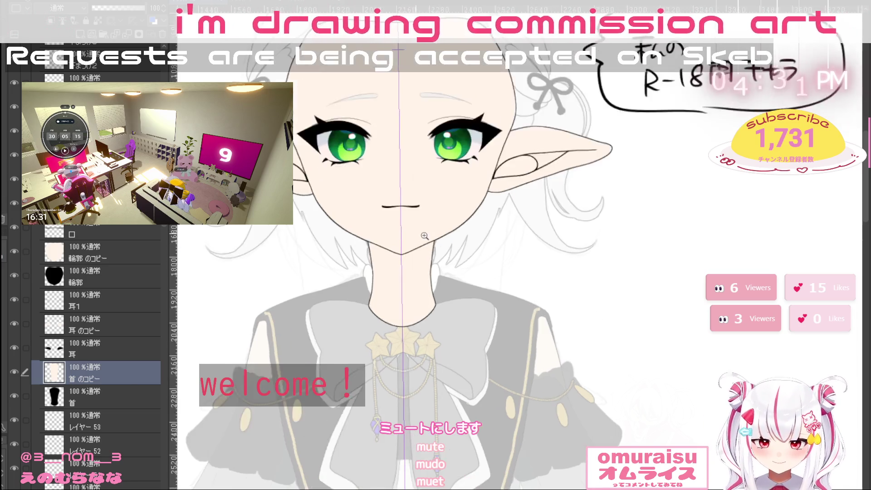
mouse_move(411, 238)
left_mouse_down()
mouse_move(447, 485)
mouse_move(512, 488)
mouse_move(599, 303)
left_mouse_up()
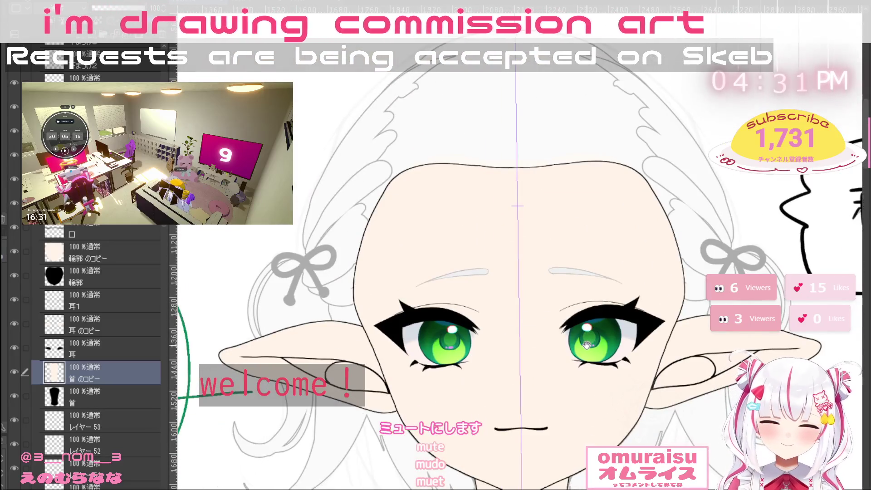
left_click_drag(575, 348, 525, 220)
mouse_move(609, 371)
left_mouse_down()
mouse_move(601, 371)
mouse_move(628, 369)
mouse_move(584, 382)
mouse_move(611, 411)
mouse_move(587, 386)
left_mouse_up()
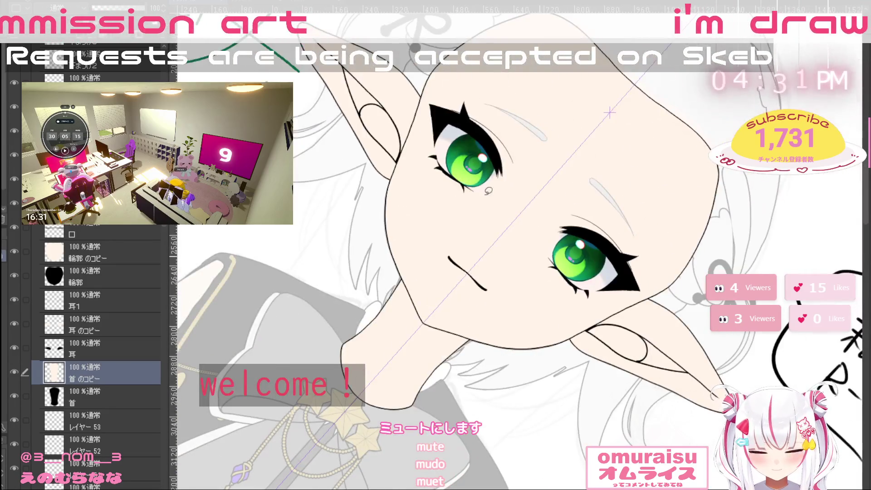
left_click(14, 276)
left_click(14, 252)
left_click(15, 276)
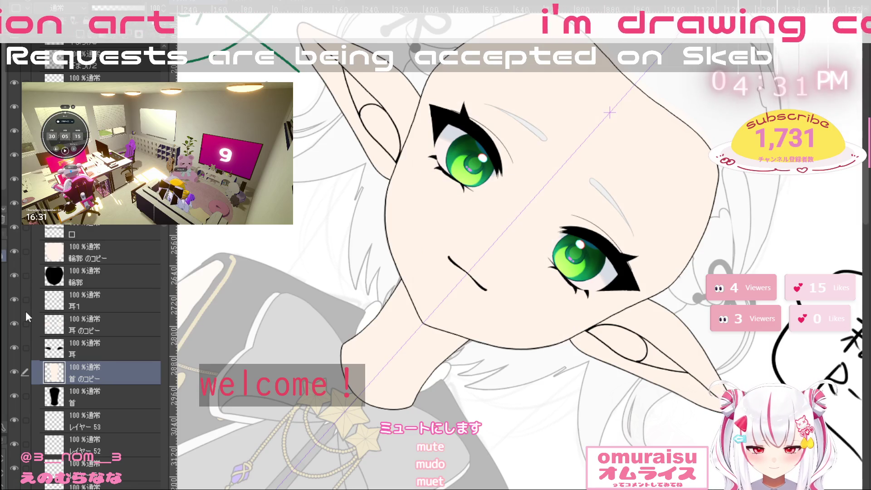
key("ctrl+@")
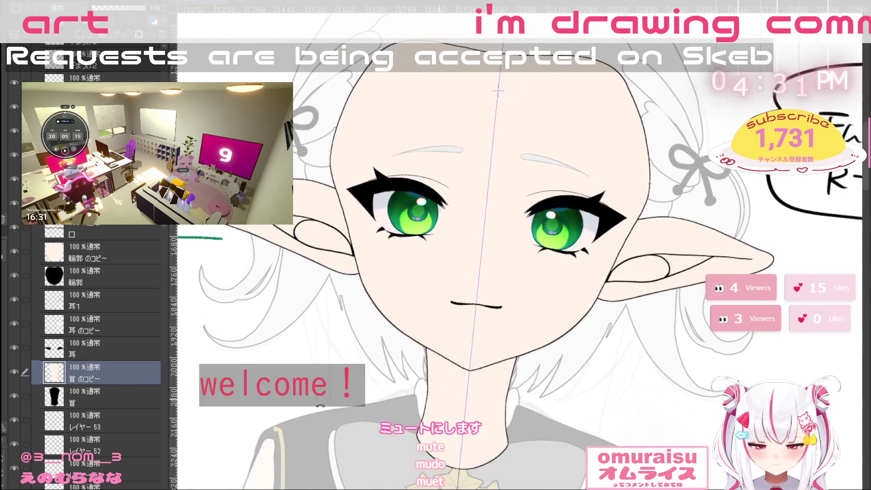
left_click(109, 252)
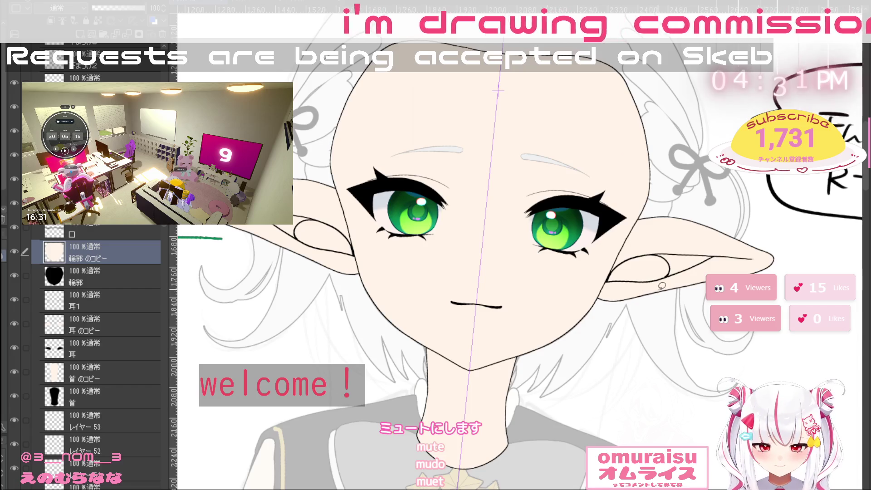
Undo the thick stray stroke beside the right ear, then zoom out to the whole character
key("e")
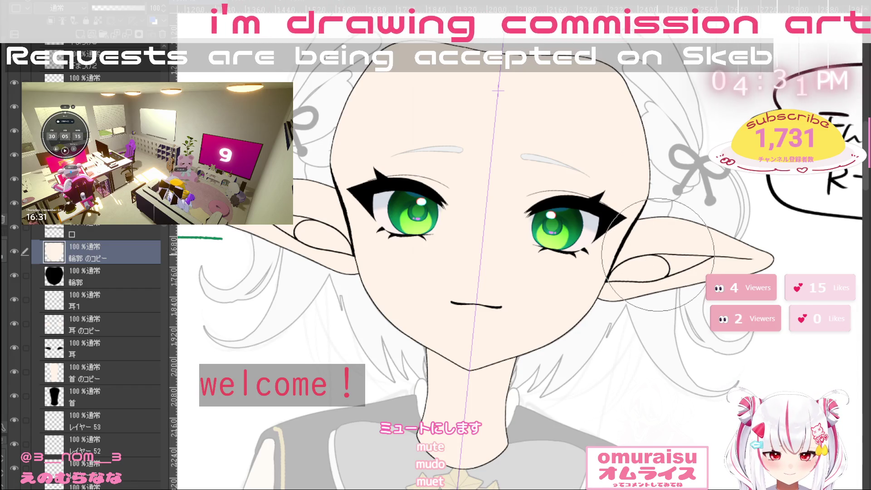
key("ctrl+z")
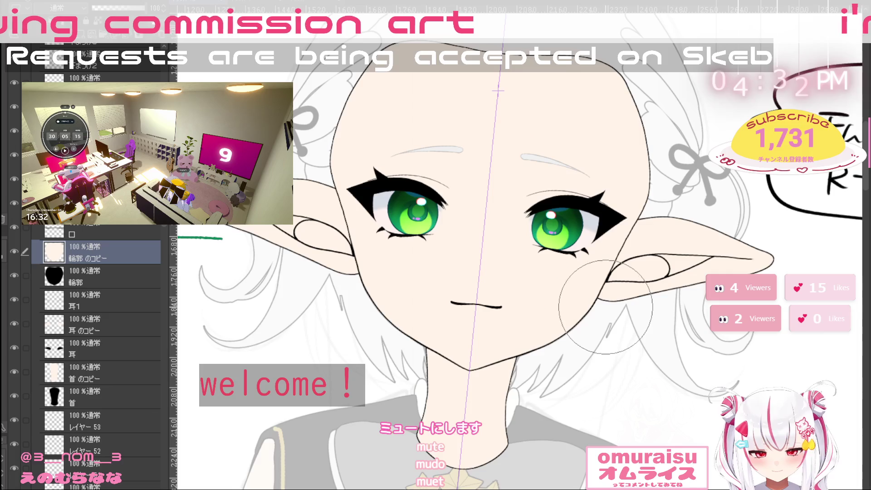
left_click_drag(685, 323, 746, 369)
scroll(734, 366, "down", 4)
left_click_drag(485, 326, 569, 345)
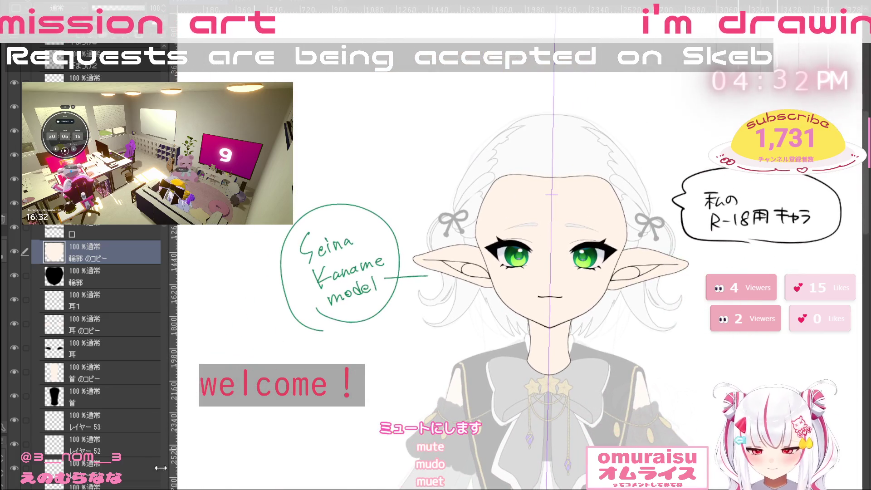
Select both ear layers, shrink the brush, and pan down to show the neck and outfit
left_click(117, 325)
left_click(26, 349)
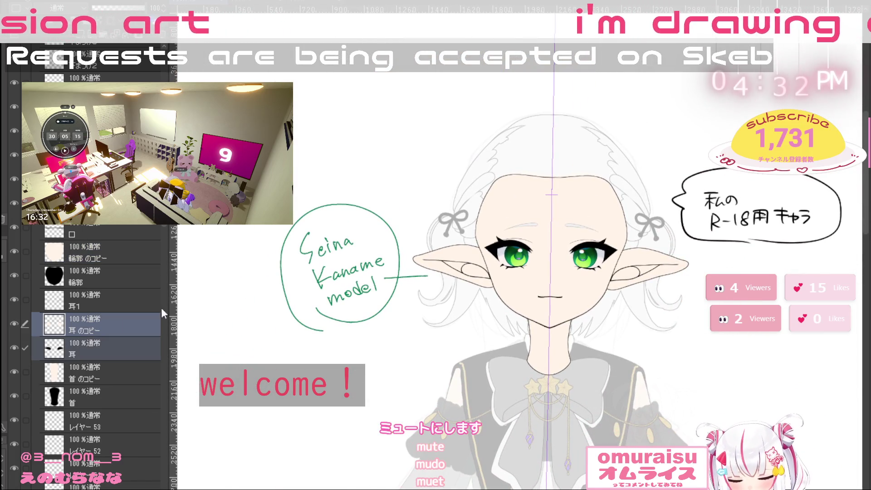
scroll(497, 257, "up", 2)
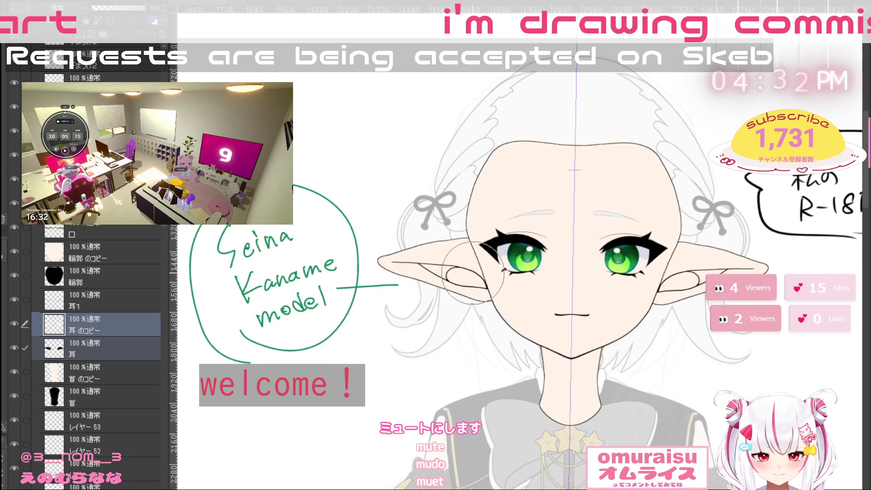
key("[")
key("[")
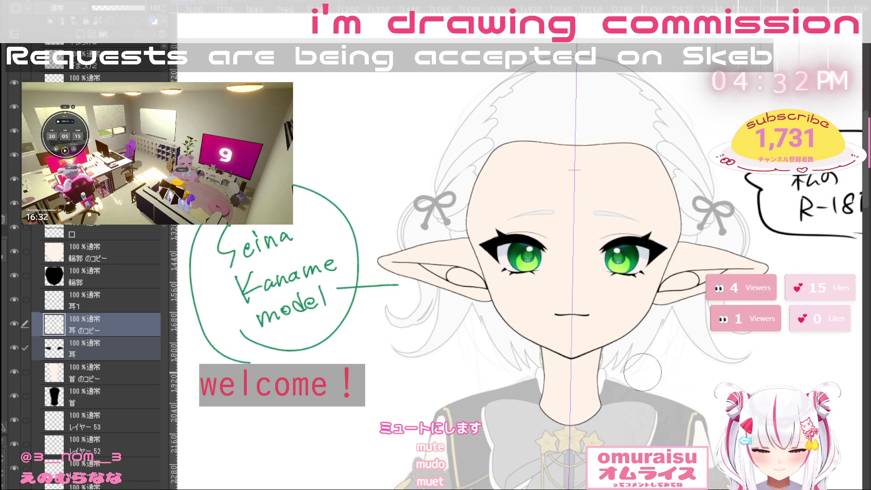
scroll(676, 392, "up", 1)
scroll(675, 392, "down", 1)
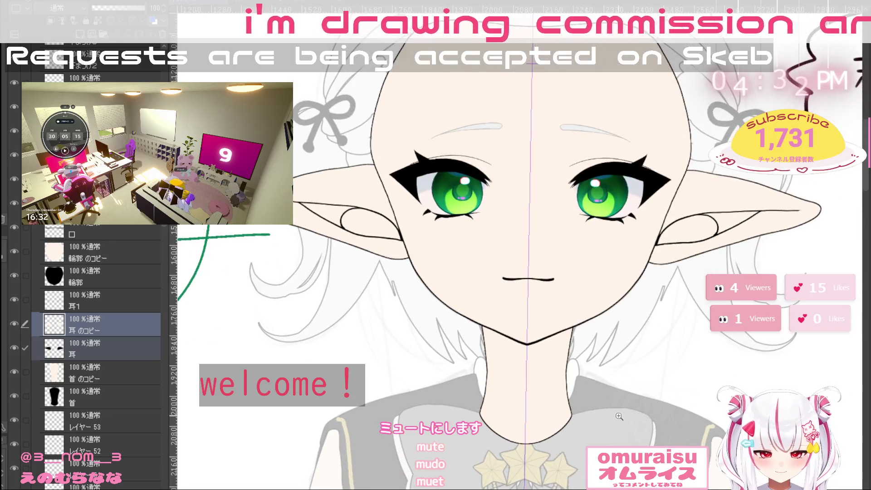
scroll(635, 404, "down", 2)
mouse_move(615, 414)
left_mouse_down()
mouse_move(603, 295)
mouse_move(578, 357)
mouse_move(572, 442)
left_mouse_up()
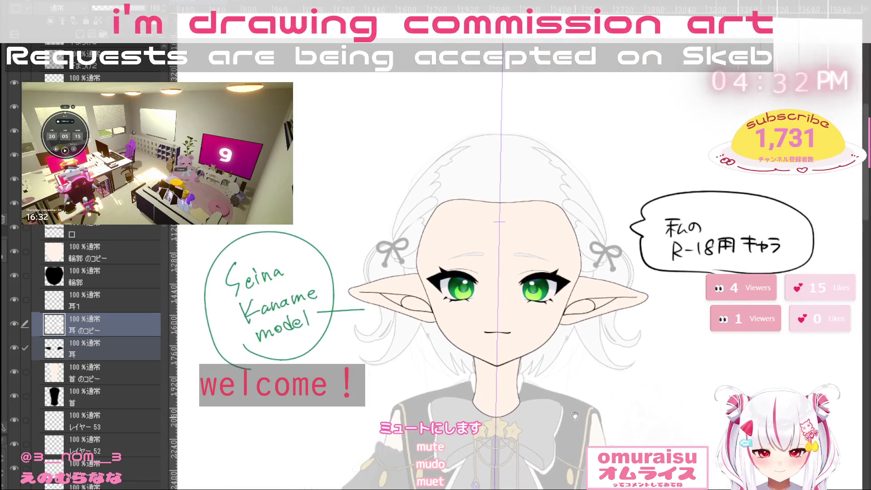
scroll(96, 360, "up", 3)
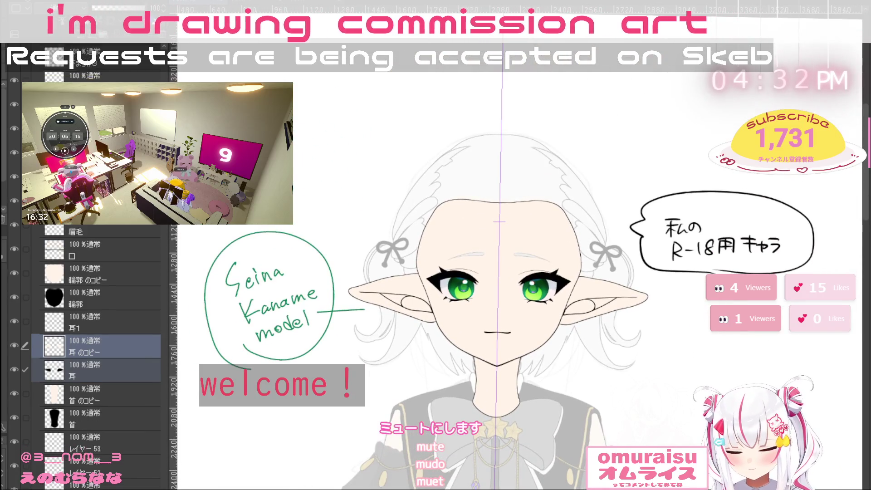
Group the eye part layers, excluding eyebrow and mouth, into a collapsed folder named 目
left_click(80, 257)
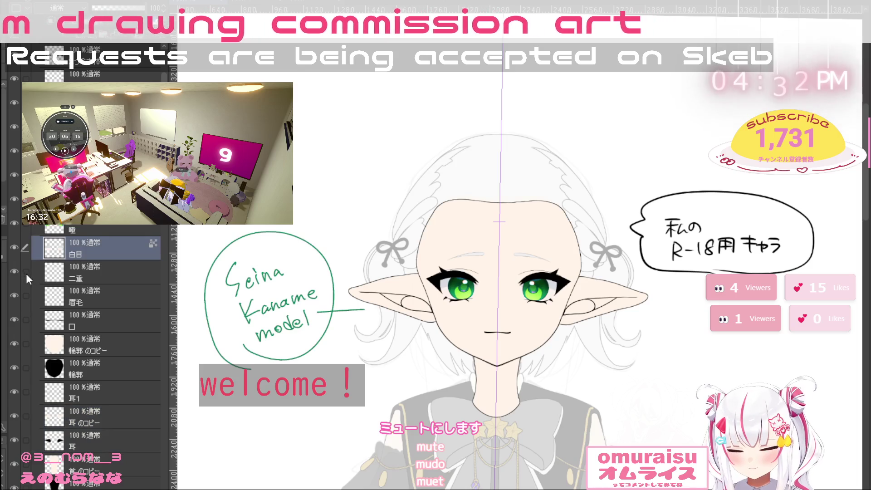
left_click_drag(26, 273, 30, 311)
left_click(26, 319)
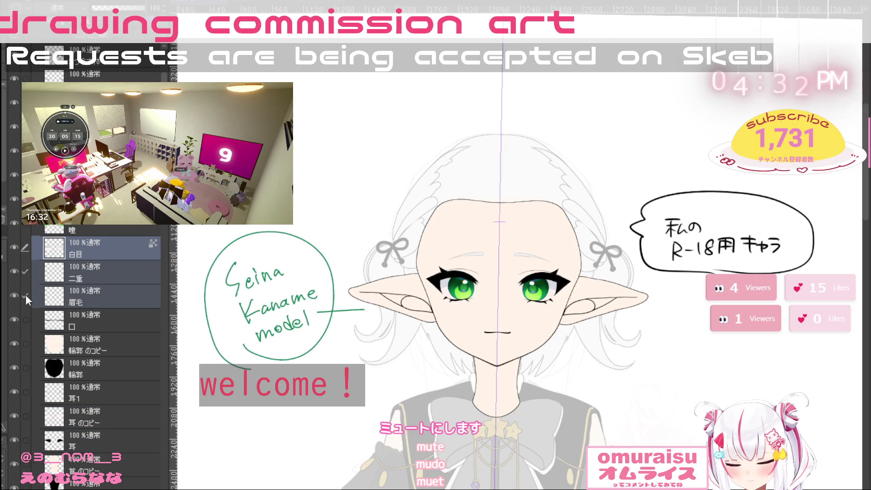
left_click(25, 295)
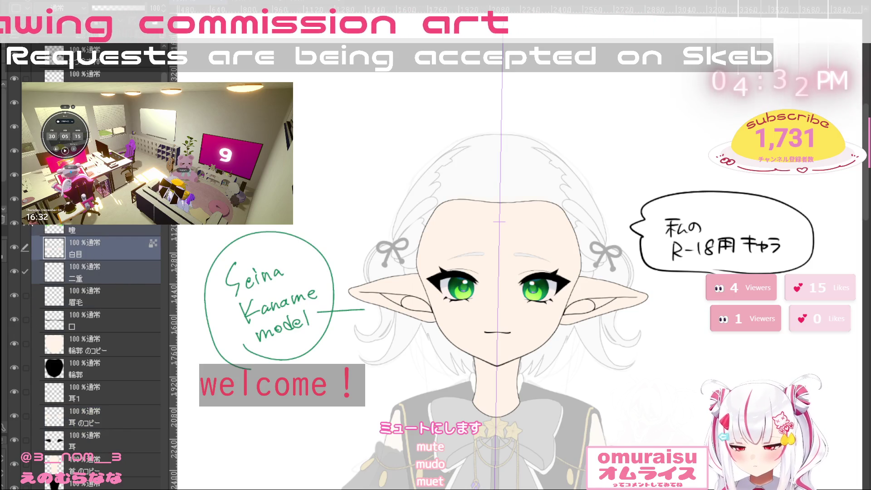
left_click(26, 78)
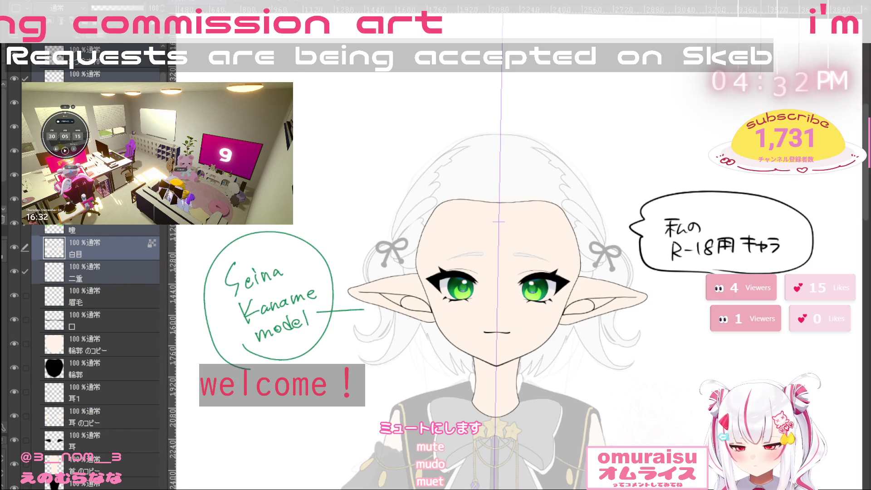
scroll(95, 317, "up", 2)
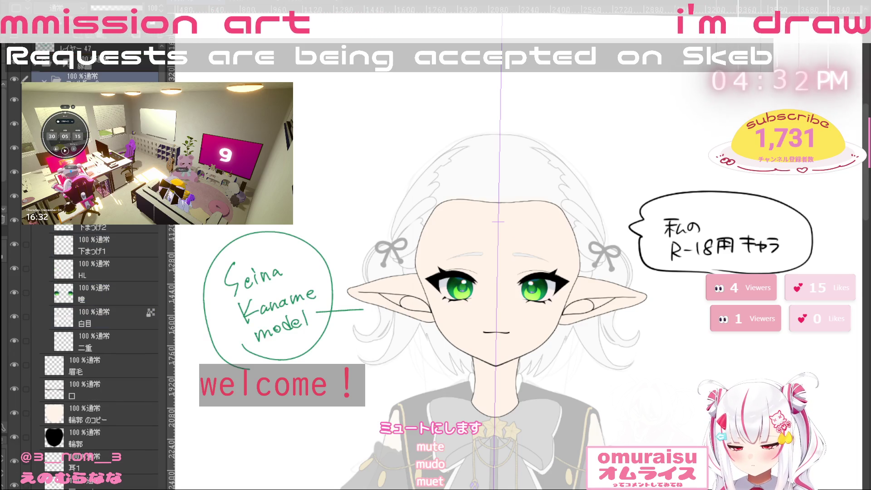
key("ctrl+g")
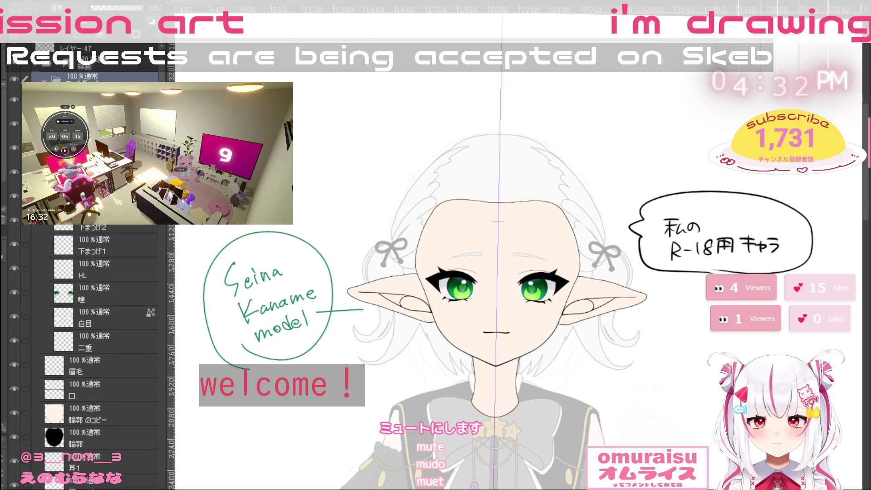
type("目")
key("Return")
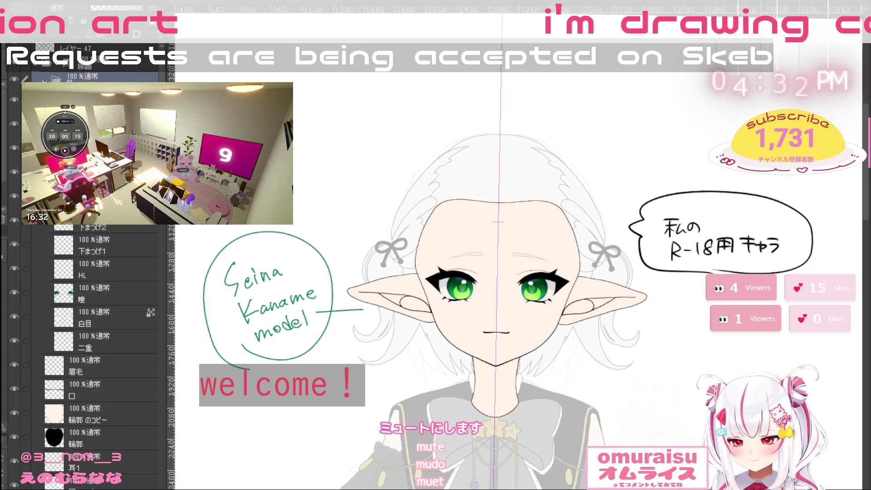
left_click(45, 79)
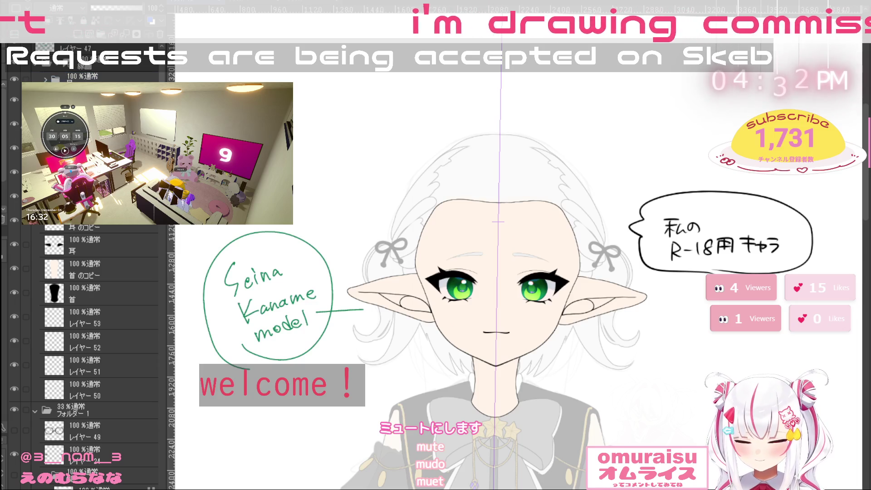
scroll(99, 318, "up", 1)
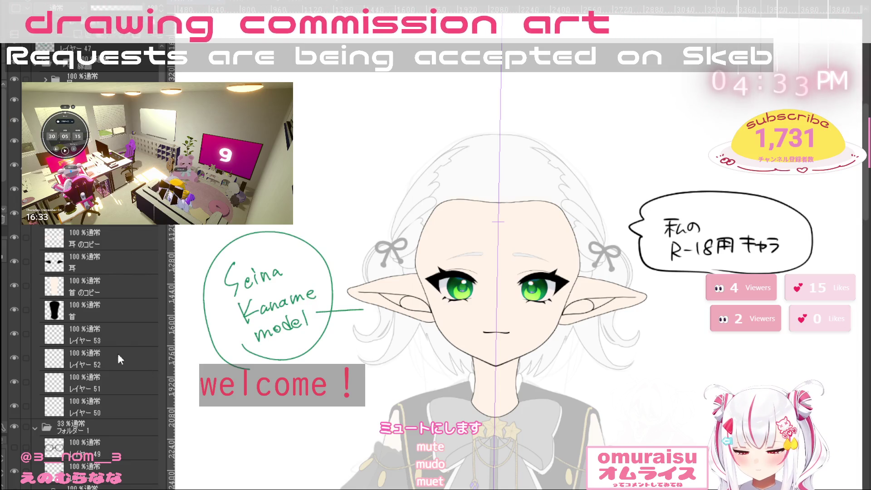
Duplicate the 輪郭 face outline layer and make the 輪郭 のコピー copy active
left_click(110, 336)
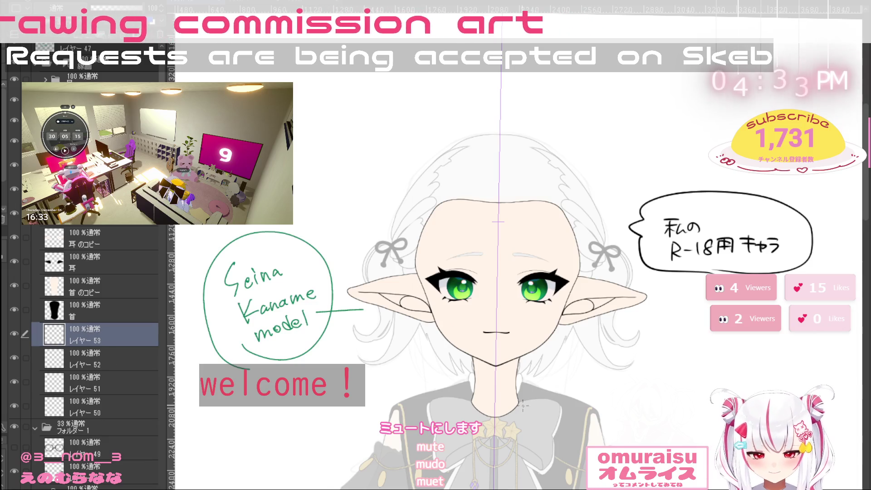
left_click(86, 77)
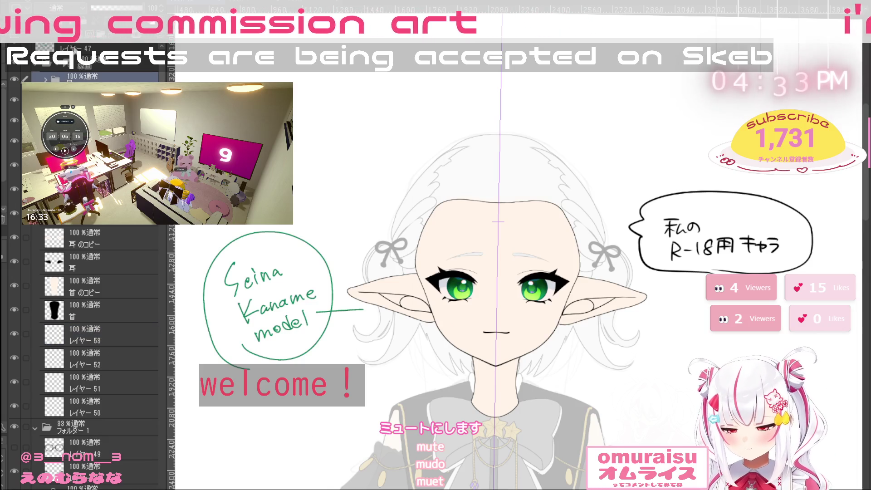
scroll(83, 38, "up", 2)
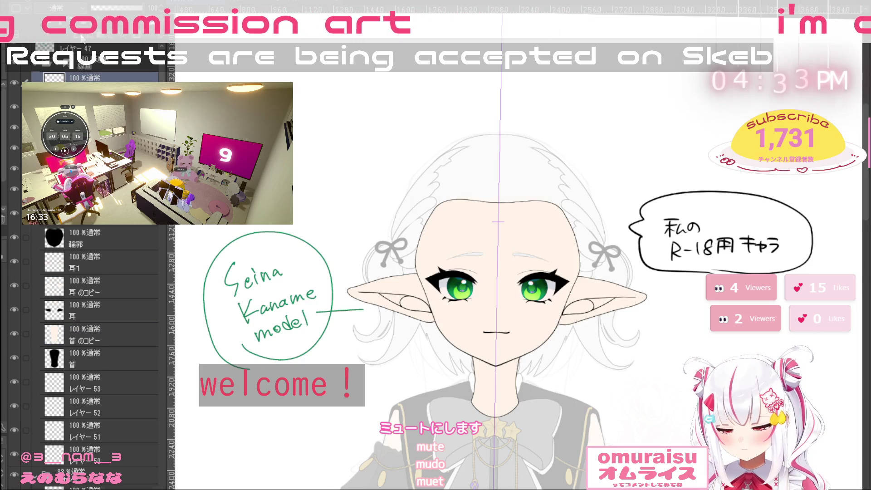
left_click(81, 38)
left_click(119, 79)
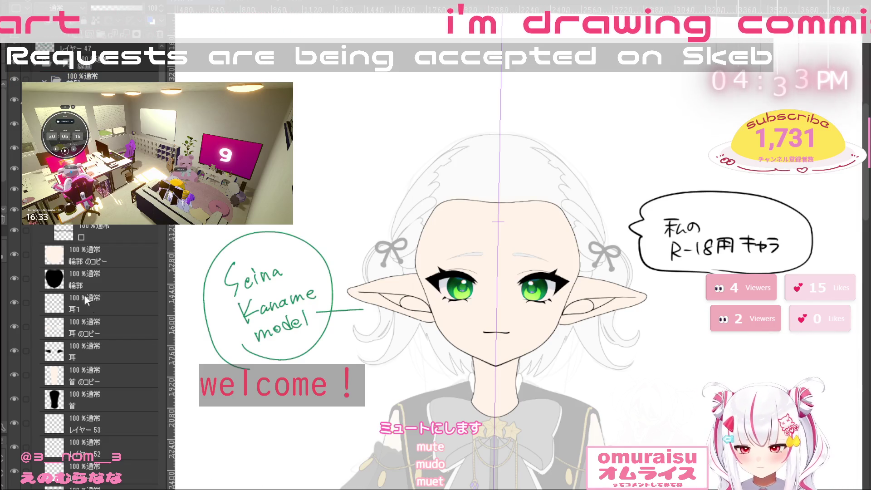
left_click(55, 263)
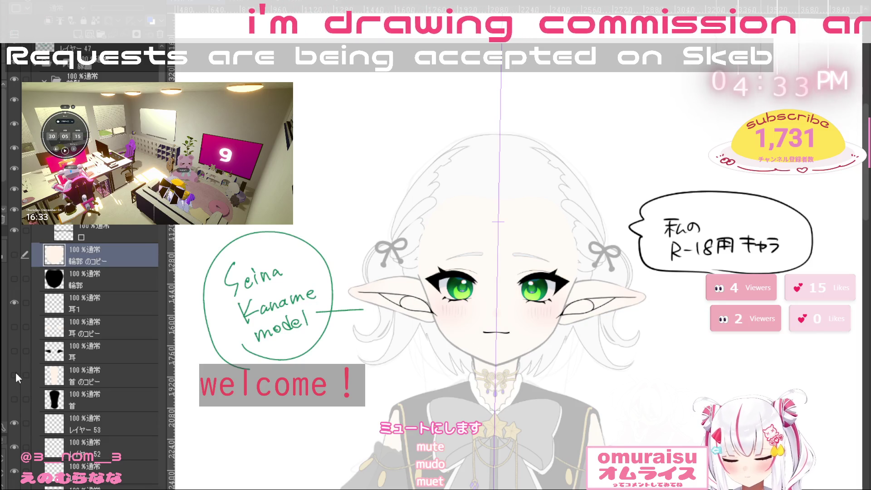
Zoom in on the face and make the bangs and extra hair outline sketch layers visible
left_click(491, 240)
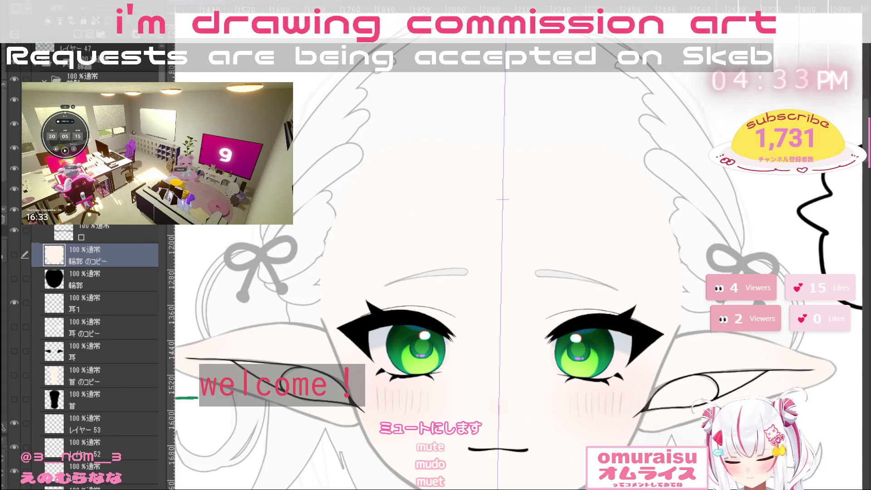
scroll(78, 382, "down", 5)
left_click(14, 456)
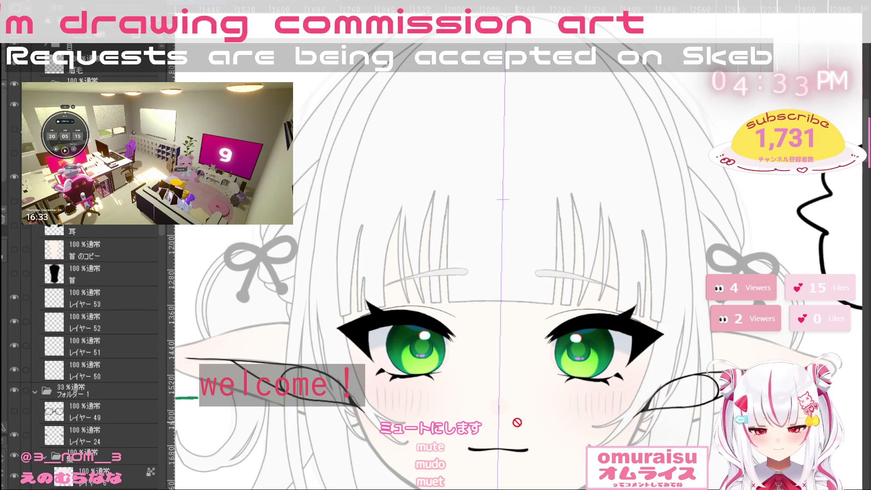
left_click(14, 177)
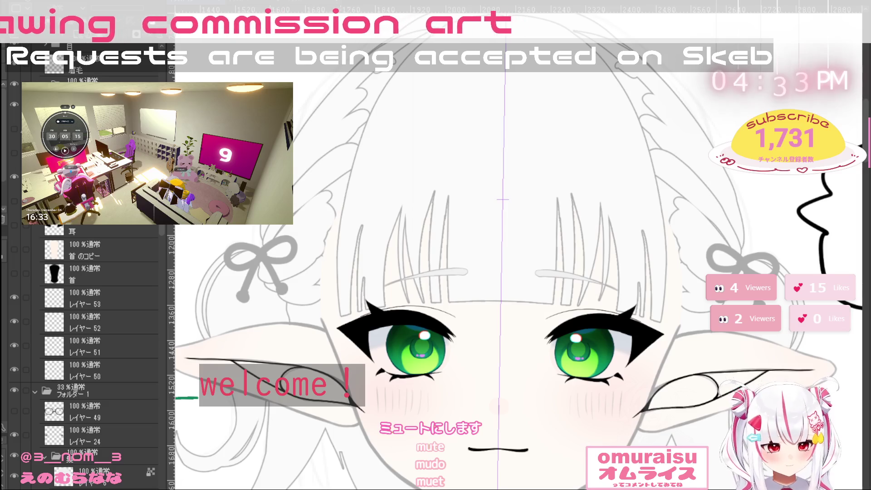
scroll(597, 350, "down", 1)
scroll(597, 349, "down", 1)
scroll(597, 350, "up", 1)
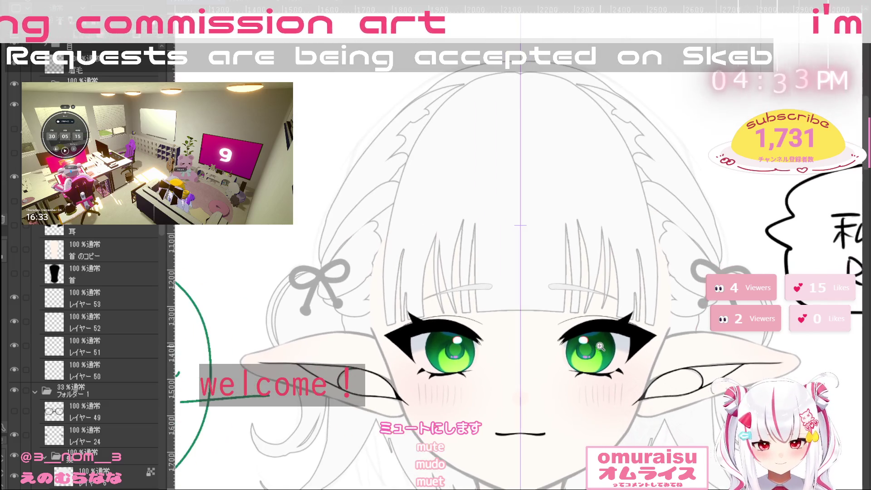
scroll(100, 354, "up", 6)
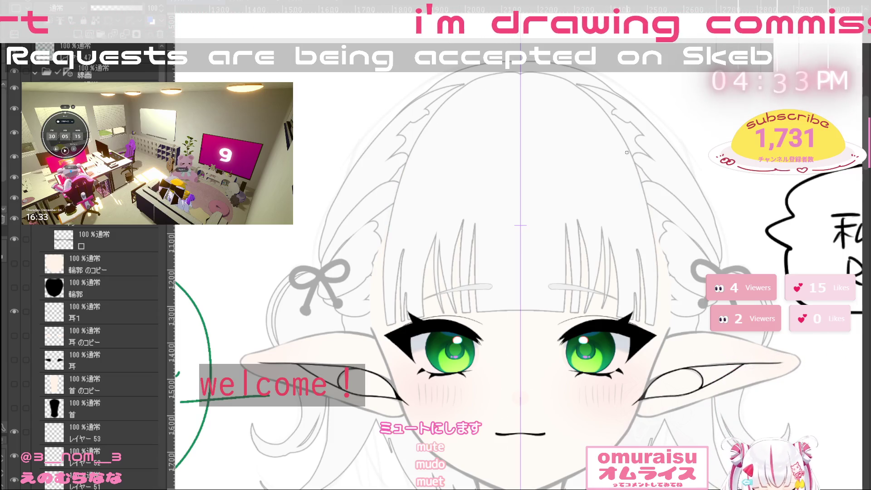
Ink a thin mirrored outline down both head sides, redrawing until right, then rotate the view slightly
left_click_drag(449, 97, 385, 255)
key("ctrl+z")
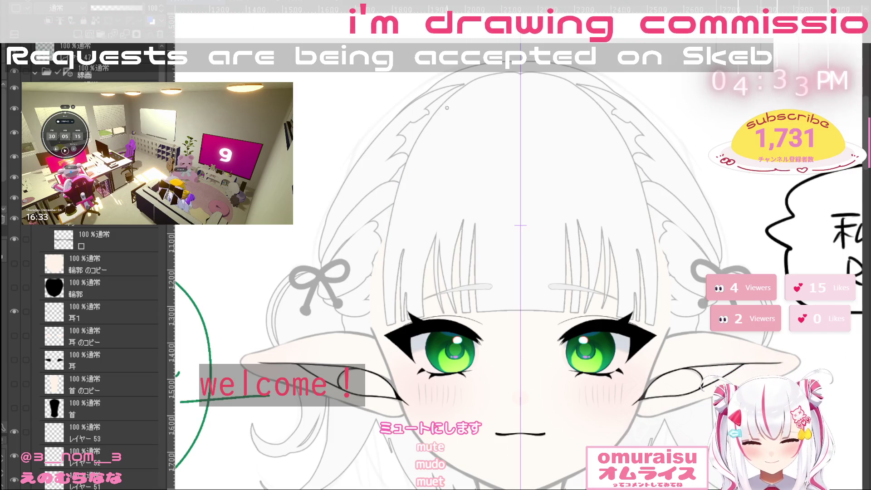
left_click_drag(448, 97, 385, 255)
key("ctrl+z")
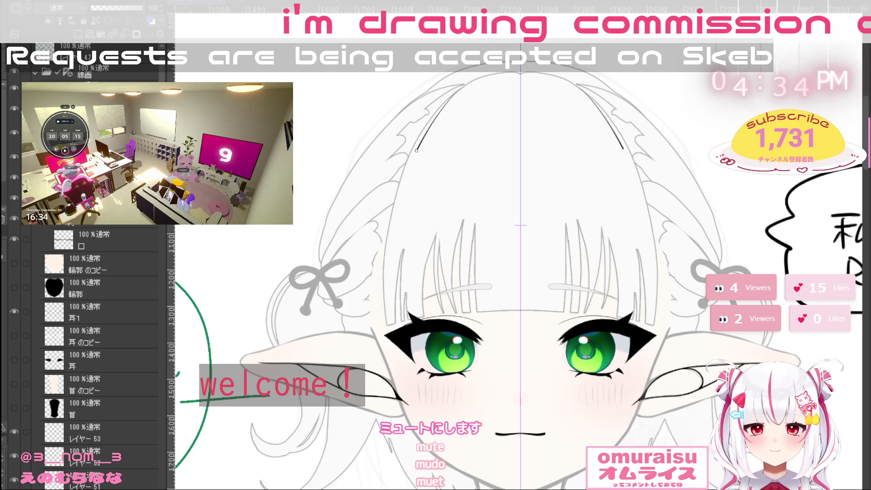
left_click_drag(448, 97, 386, 268)
key("ctrl+z")
mouse_move(448, 96)
left_mouse_down()
mouse_move(393, 195)
mouse_move(383, 271)
left_mouse_up()
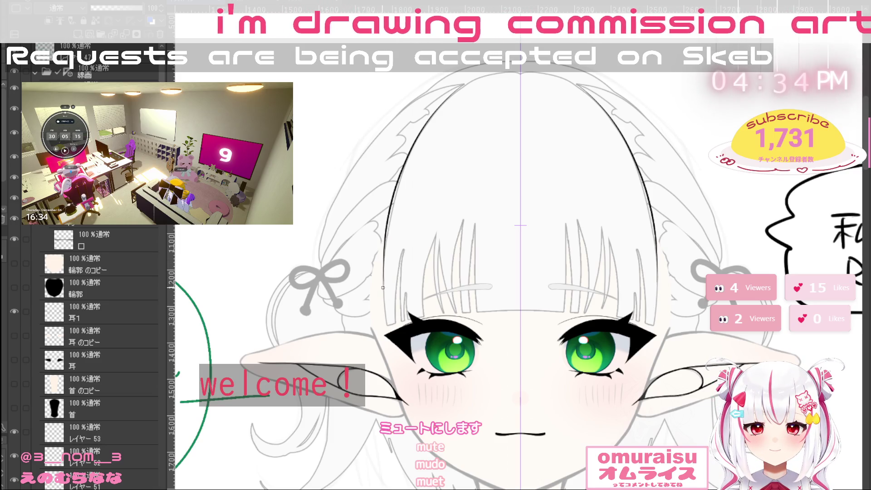
scroll(384, 303, "up", 3)
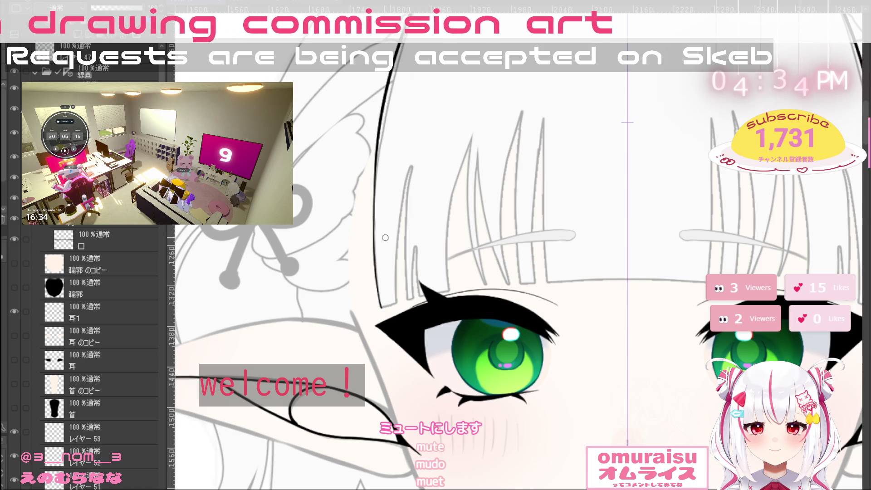
left_click_drag(497, 376, 472, 320)
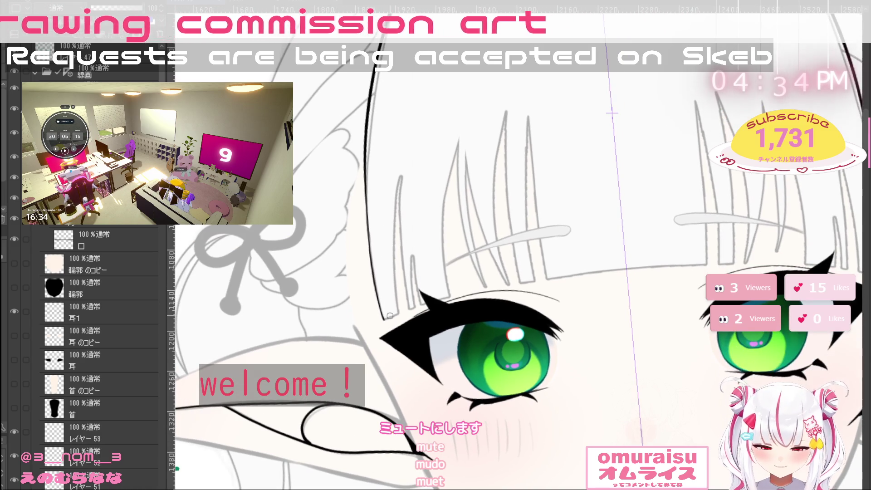